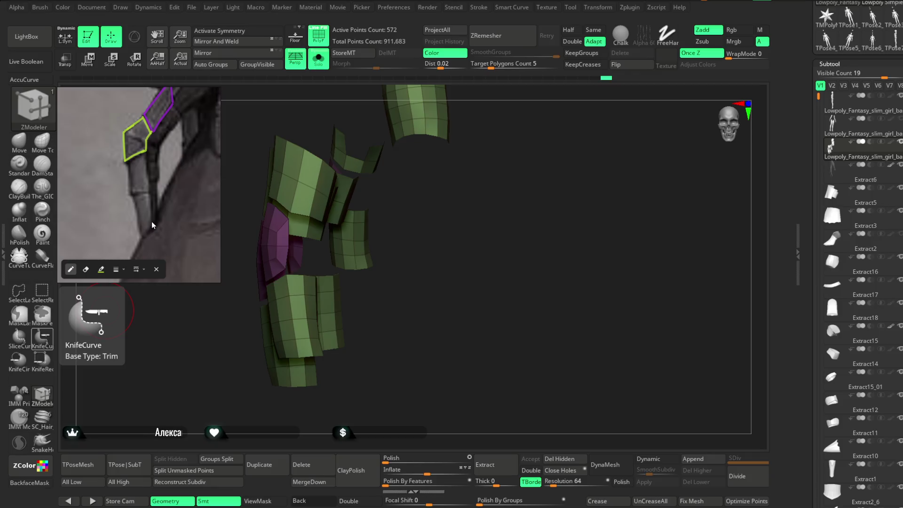
Step: Outline the middle finger segment in red and the fingertip in blue on the reference image
drag(129, 164, 131, 190)
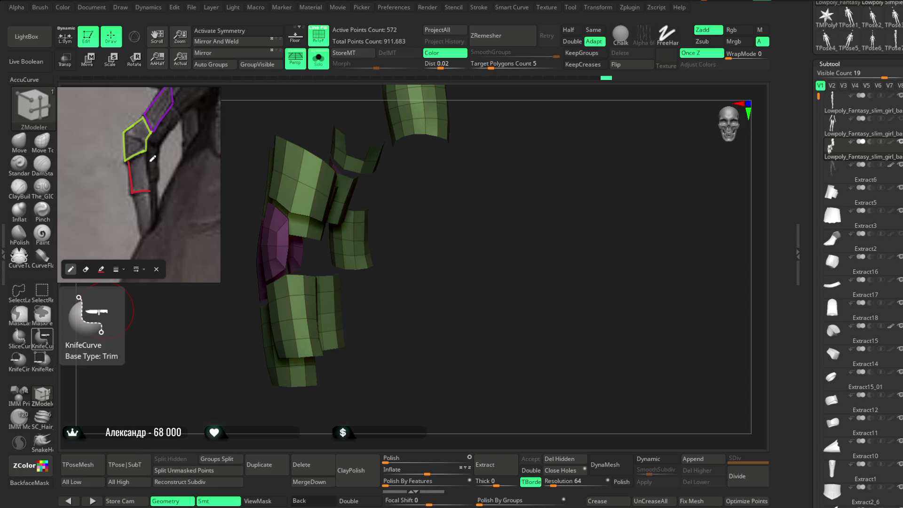
drag(147, 152, 151, 183)
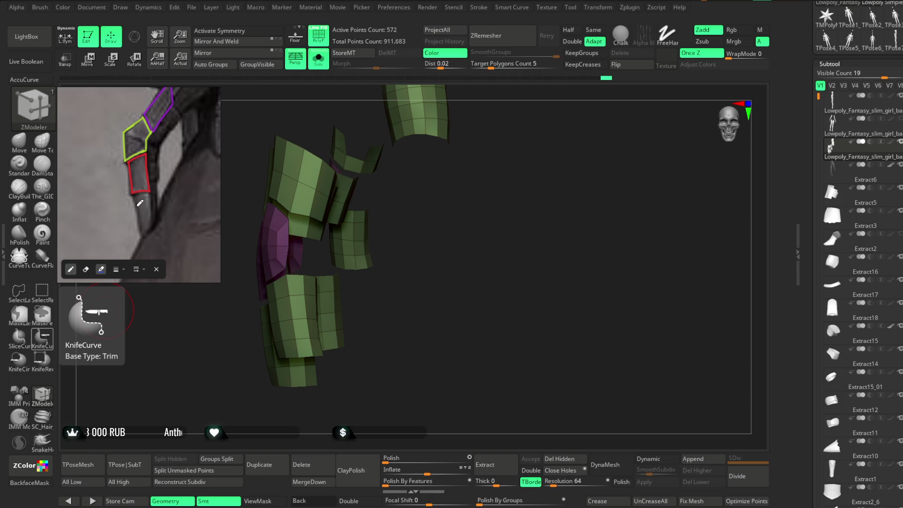
mouse_move(133, 197)
mouse_down()
mouse_move(143, 232)
mouse_move(150, 192)
mouse_up()
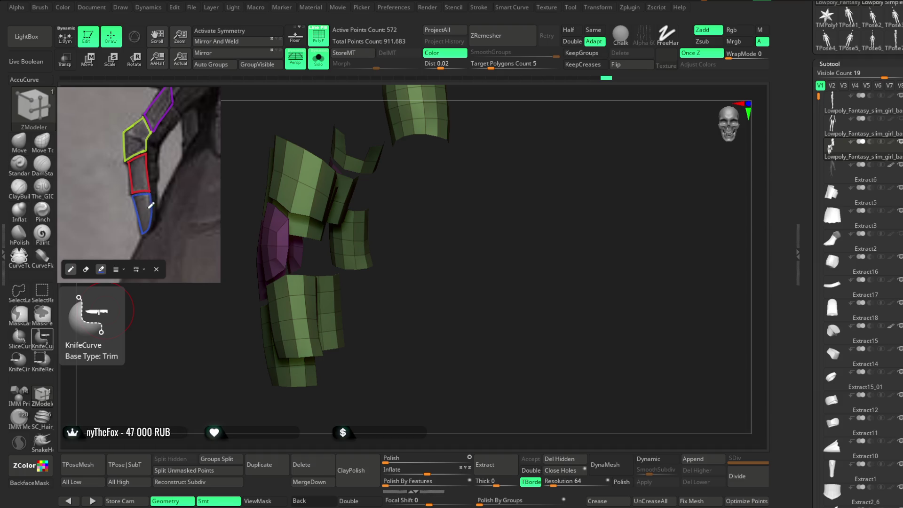
Step: Close the annotation pen toolbar and zoom the reference image
scroll(153, 163, down, 3)
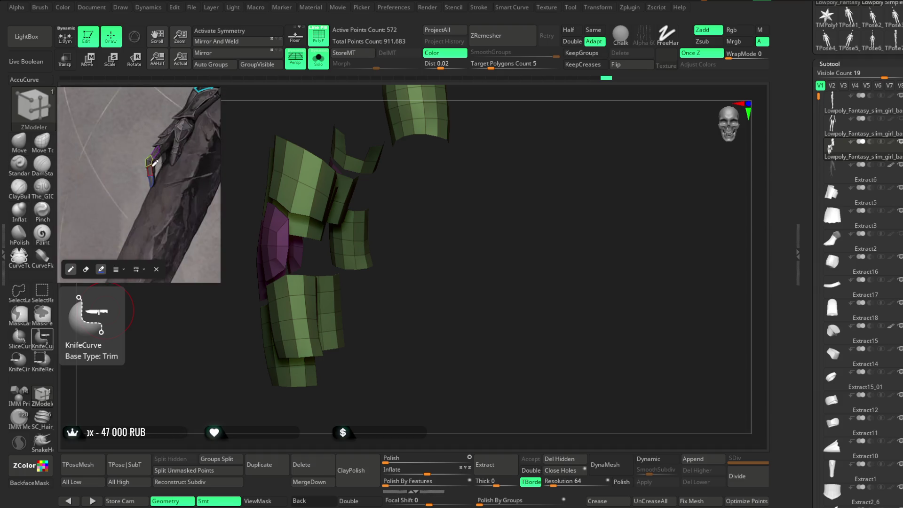
click(156, 269)
scroll(141, 157, down, 5)
scroll(147, 168, up, 6)
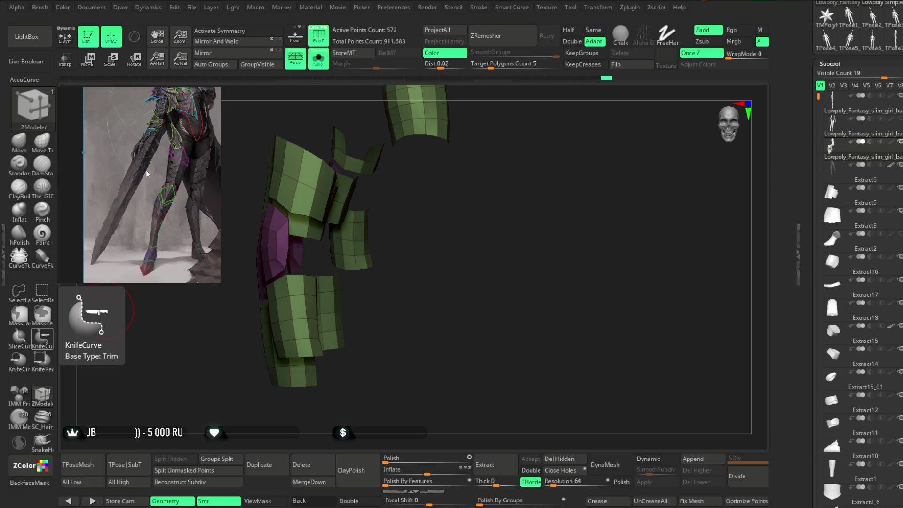
scroll(139, 180, up, 2)
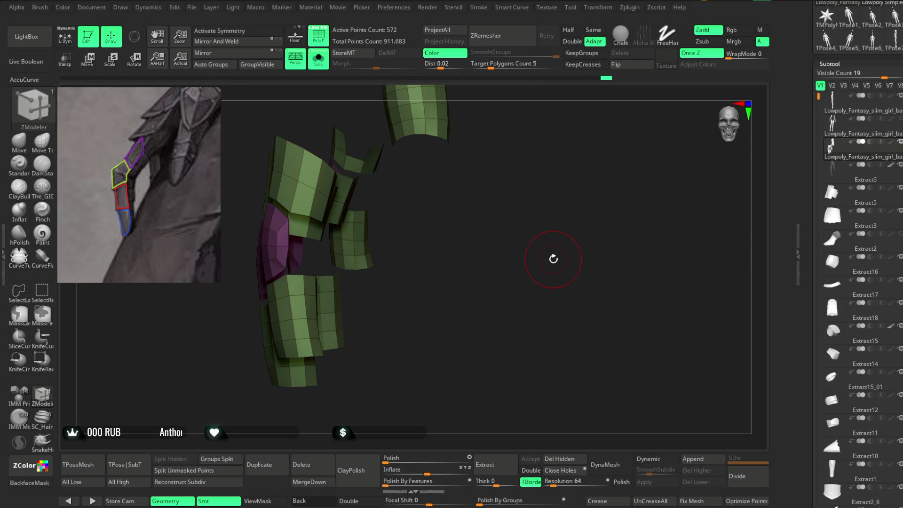
Step: Insert edge loops across two finger-armour tubes with ZModeler Edge Insert
mouse_move(501, 282)
mouse_down()
mouse_move(502, 260)
mouse_move(474, 236)
mouse_move(502, 224)
mouse_move(468, 239)
mouse_move(384, 205)
mouse_up()
key(space)
click(367, 227)
click(374, 202)
mouse_move(374, 202)
right_down()
mouse_move(368, 264)
mouse_move(434, 330)
mouse_move(434, 317)
mouse_move(419, 322)
mouse_move(423, 315)
right_up()
click(367, 280)
mouse_move(411, 145)
right_down()
mouse_move(557, 105)
mouse_move(438, 156)
mouse_move(409, 157)
mouse_move(428, 139)
mouse_move(465, 132)
mouse_move(442, 146)
right_up()
mouse_move(470, 182)
right_down()
mouse_move(464, 149)
mouse_move(453, 191)
mouse_move(490, 135)
mouse_move(468, 138)
mouse_move(480, 165)
mouse_move(450, 262)
mouse_move(478, 249)
mouse_move(535, 127)
mouse_move(475, 160)
mouse_move(567, 195)
mouse_move(488, 226)
mouse_move(520, 201)
mouse_move(685, 165)
right_up()
mouse_move(681, 268)
right_down()
mouse_move(541, 337)
mouse_move(615, 145)
mouse_move(590, 144)
mouse_move(518, 207)
right_up()
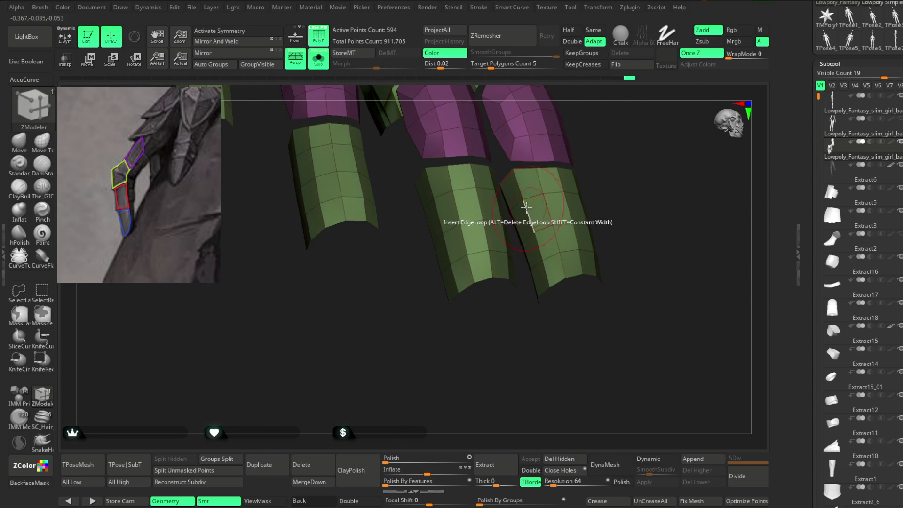
Step: Add an edge loop to the right tube and turn on Double to show back faces
click(521, 207)
mouse_move(603, 121)
right_down()
mouse_move(577, 190)
mouse_move(567, 163)
mouse_move(520, 192)
mouse_move(546, 154)
mouse_move(582, 119)
mouse_move(395, 377)
mouse_move(524, 154)
mouse_move(536, 140)
mouse_move(524, 183)
mouse_move(598, 119)
mouse_move(524, 196)
right_up()
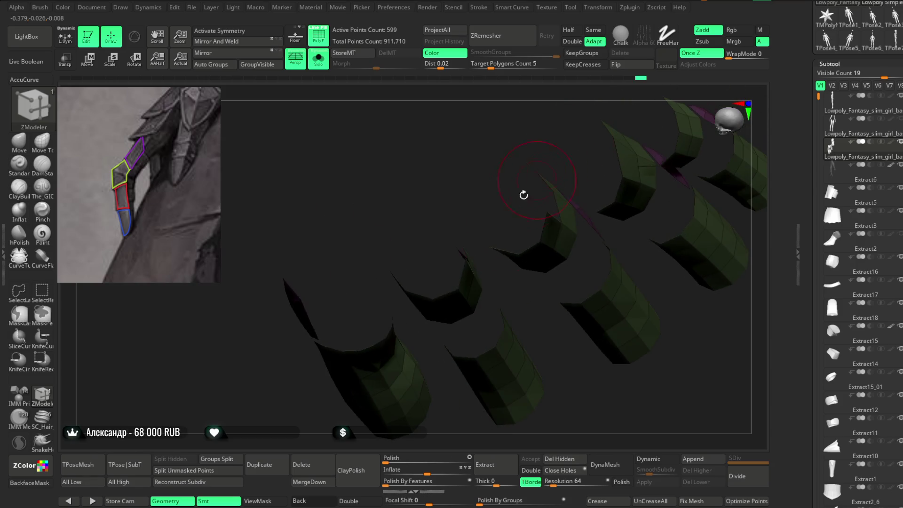
click(349, 501)
mouse_move(408, 329)
right_down()
mouse_move(428, 157)
mouse_move(400, 213)
mouse_move(524, 204)
mouse_move(530, 185)
mouse_move(524, 209)
mouse_move(544, 135)
mouse_move(538, 88)
mouse_move(517, 254)
mouse_move(528, 262)
mouse_move(520, 240)
mouse_move(541, 240)
mouse_move(593, 259)
right_up()
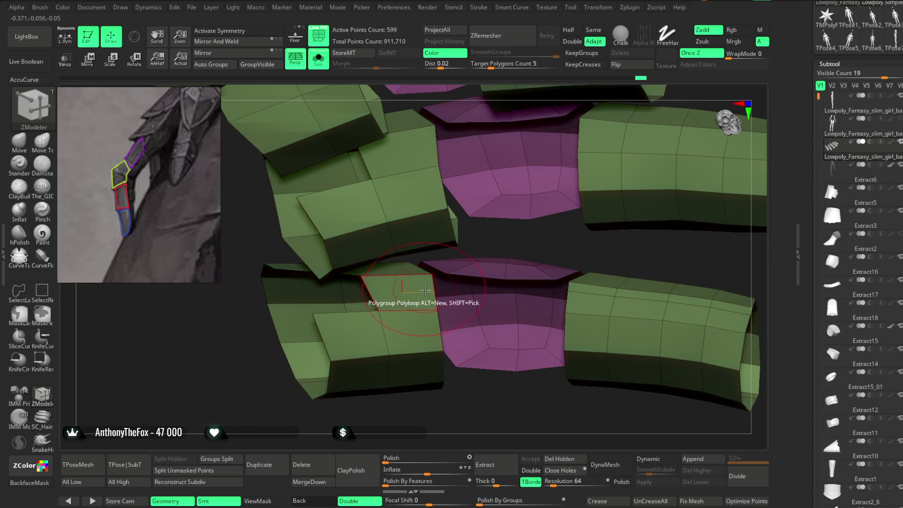
right_drag(428, 375, 414, 403)
Step: Insert edge loops on the green segment, the upper-right segment and another finger plate
click(406, 144)
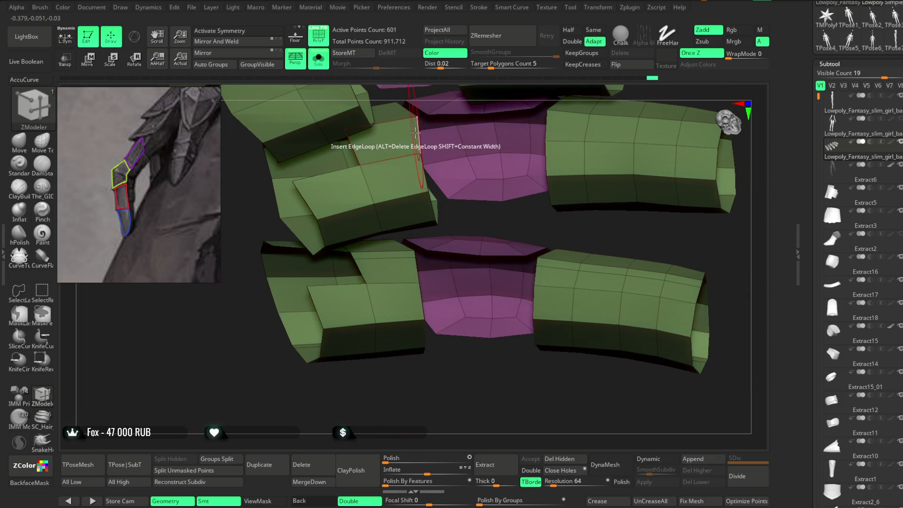
alt+right_drag(588, 215, 492, 212)
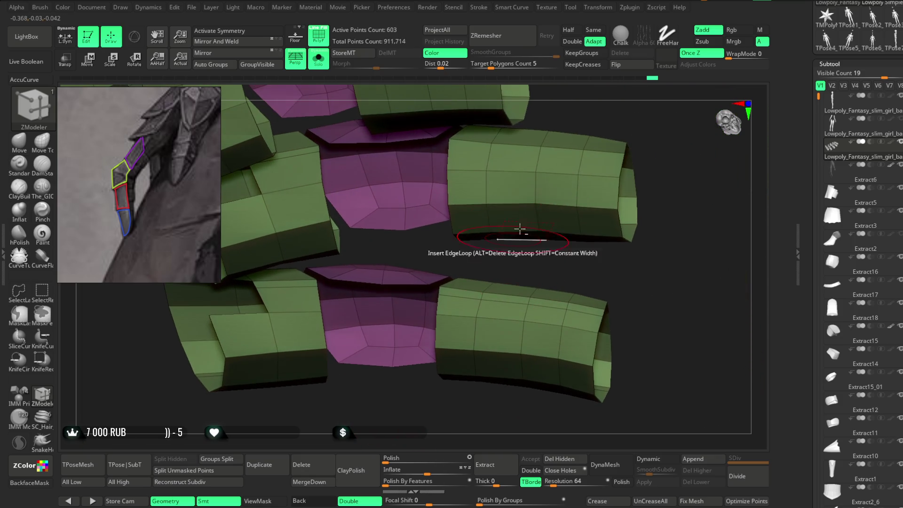
click(592, 167)
mouse_move(657, 130)
right_down()
mouse_move(617, 203)
mouse_move(603, 188)
mouse_move(581, 244)
mouse_move(541, 217)
mouse_move(472, 285)
mouse_move(618, 177)
mouse_move(615, 191)
mouse_move(450, 239)
mouse_move(557, 218)
mouse_move(577, 137)
mouse_move(603, 193)
right_up()
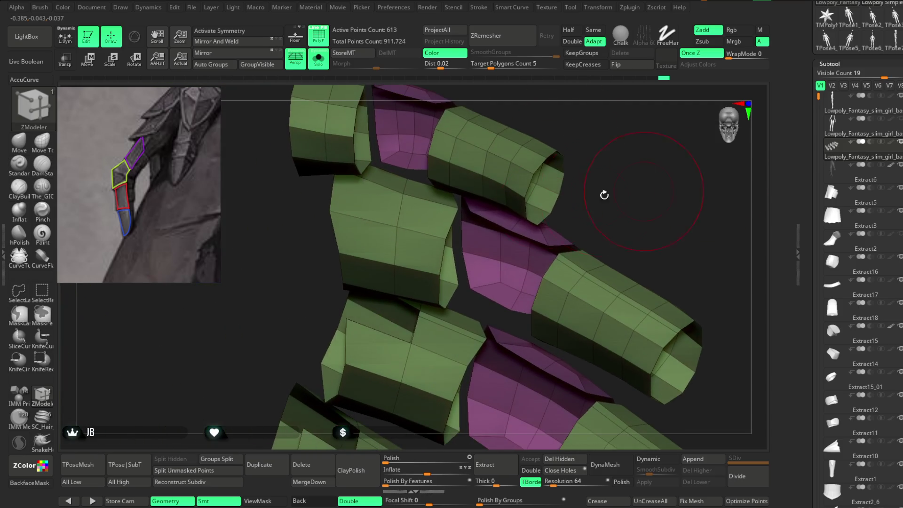
mouse_move(404, 196)
right_down()
mouse_move(609, 147)
mouse_move(588, 202)
mouse_move(606, 165)
mouse_move(583, 181)
right_up()
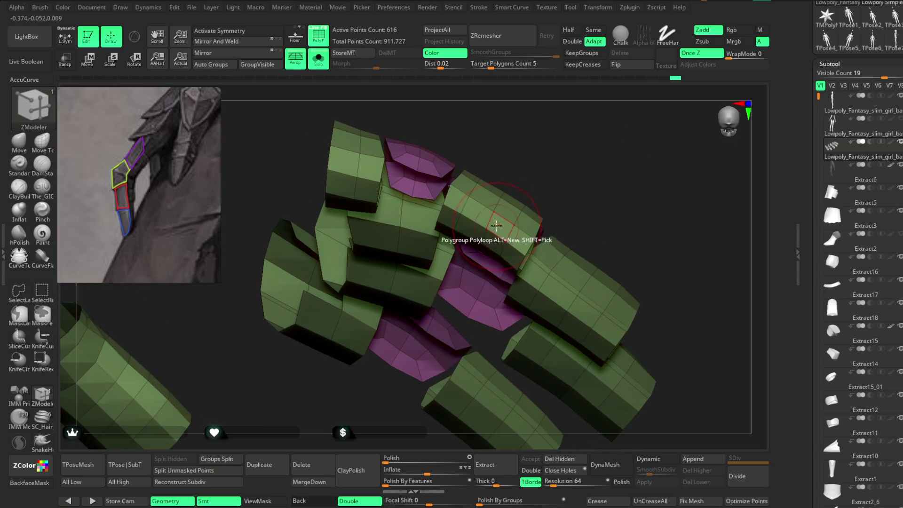
click(304, 208)
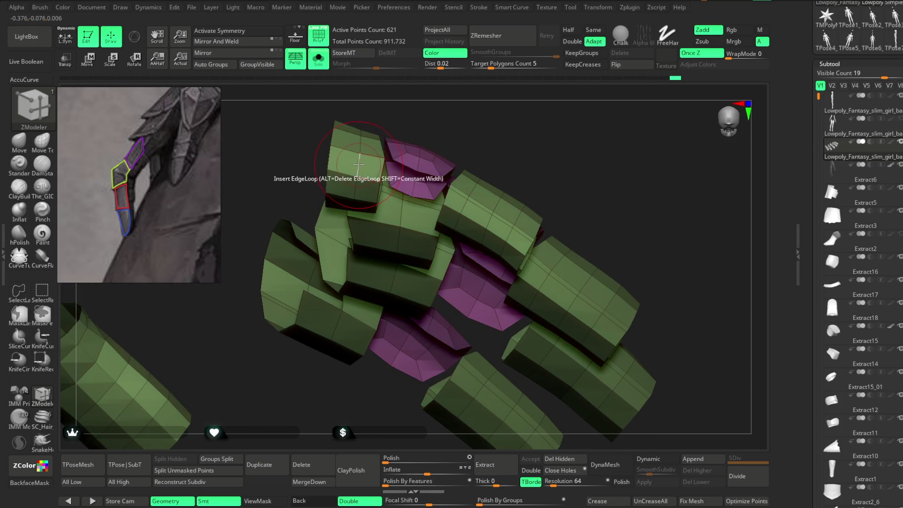
Step: Add two edge loops and a polyloop across the box
mouse_move(510, 110)
right_down()
mouse_move(512, 129)
mouse_move(470, 170)
right_up()
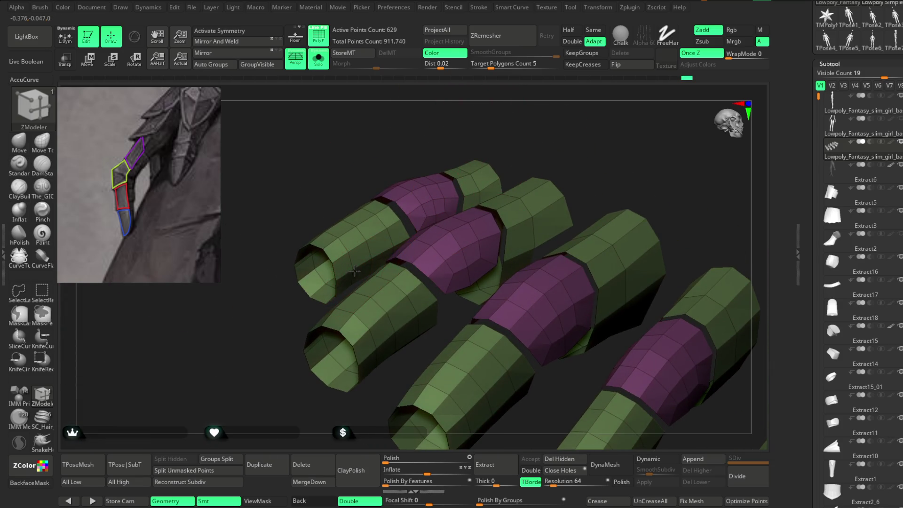
mouse_move(591, 112)
right_down()
mouse_move(524, 141)
mouse_move(538, 141)
mouse_move(541, 104)
mouse_move(534, 284)
mouse_move(520, 323)
mouse_move(508, 174)
mouse_move(571, 256)
mouse_move(563, 143)
mouse_move(575, 157)
mouse_move(469, 192)
right_up()
click(518, 162)
click(469, 192)
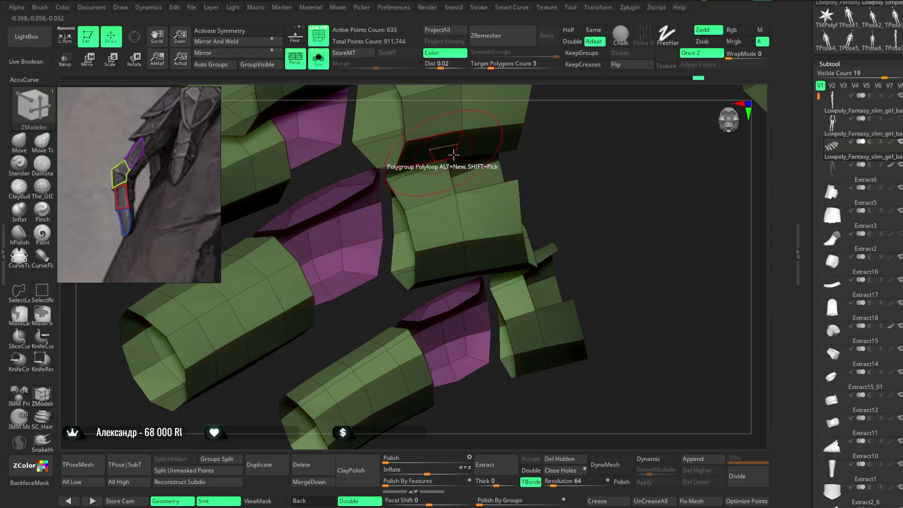
click(453, 154)
right_drag(453, 154, 621, 199)
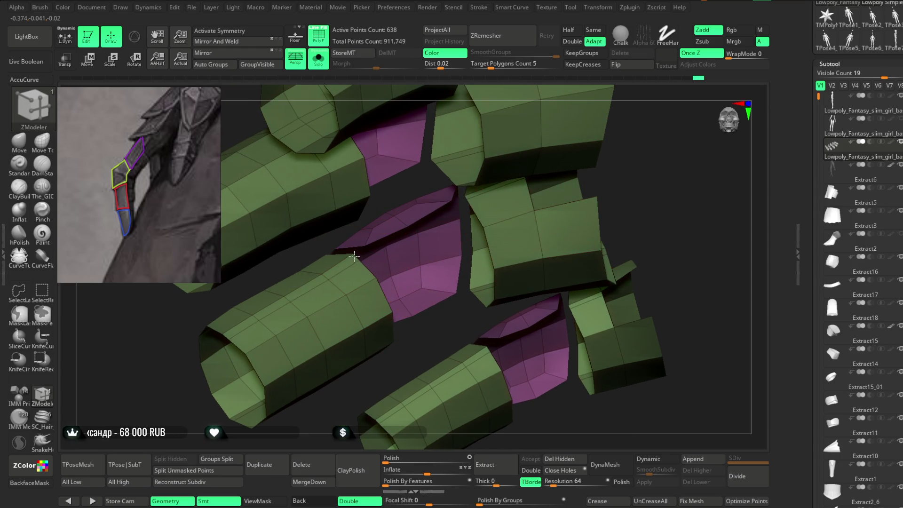
mouse_move(641, 141)
right_down()
mouse_move(559, 268)
mouse_move(556, 258)
mouse_move(516, 259)
right_up()
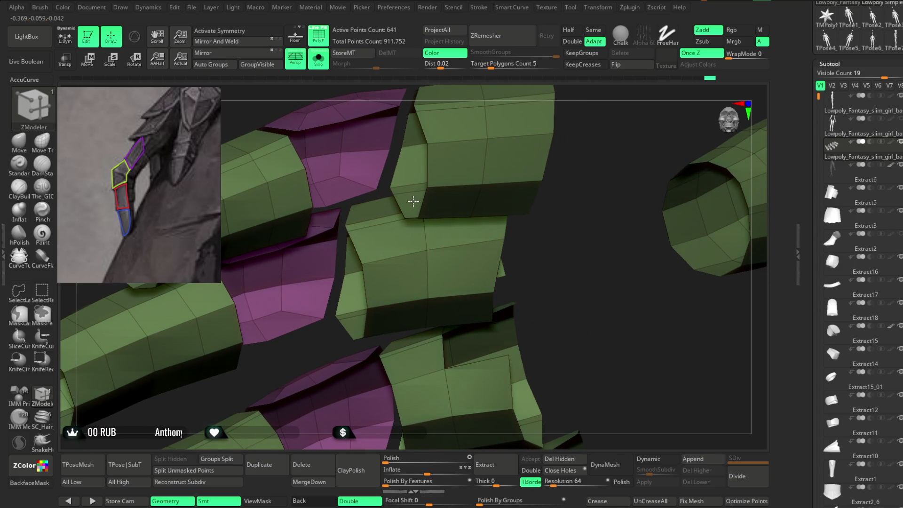
right_drag(411, 197, 648, 243)
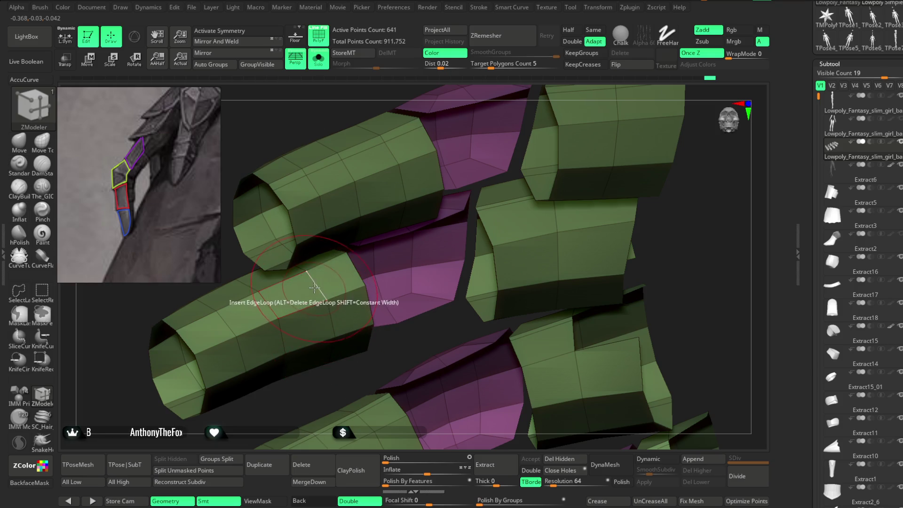
mouse_move(564, 245)
mouse_down()
mouse_move(586, 273)
mouse_move(567, 276)
mouse_move(563, 236)
mouse_move(621, 185)
mouse_move(546, 202)
mouse_up()
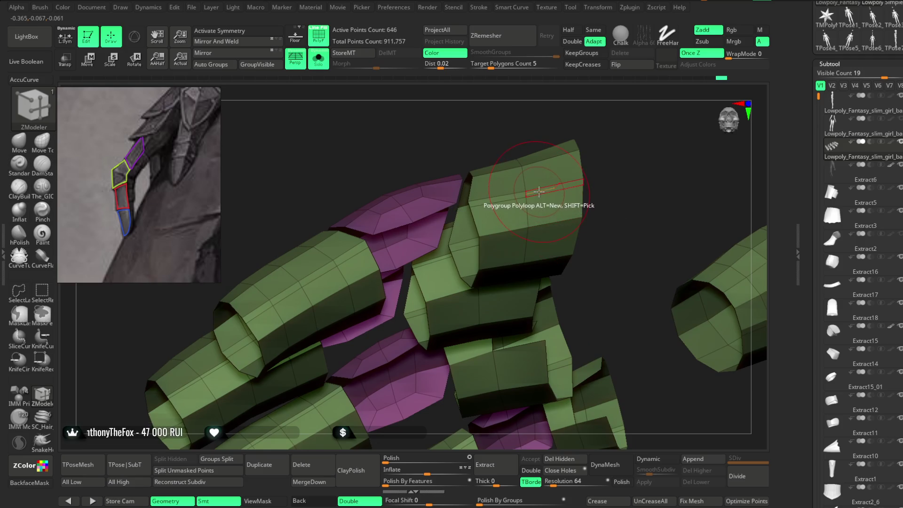
key(space)
Step: Set the ZModeler polygon action to Delete with the Polyloop target
click(428, 195)
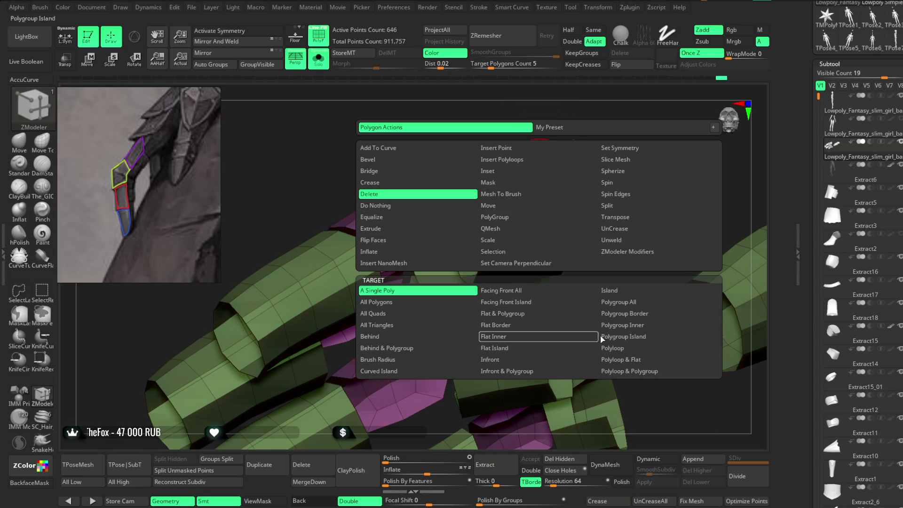
click(611, 348)
drag(564, 178, 442, 231)
mouse_move(707, 228)
mouse_down()
mouse_move(716, 203)
mouse_move(671, 244)
mouse_move(654, 231)
mouse_move(688, 264)
mouse_move(585, 261)
mouse_up()
Step: Delete polygon rings from the lower-right, lower-left and lower finger blocks
click(571, 254)
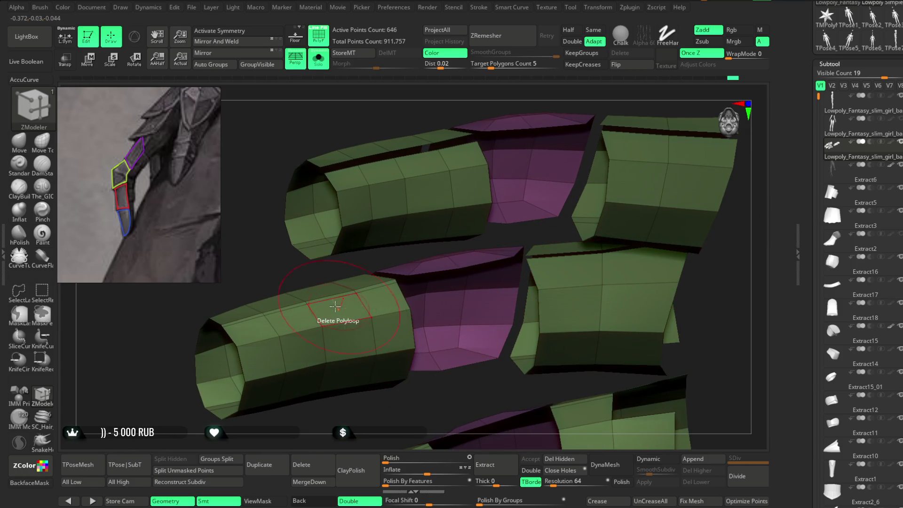
mouse_move(369, 400)
mouse_down()
mouse_move(360, 284)
mouse_move(380, 312)
mouse_up()
click(380, 311)
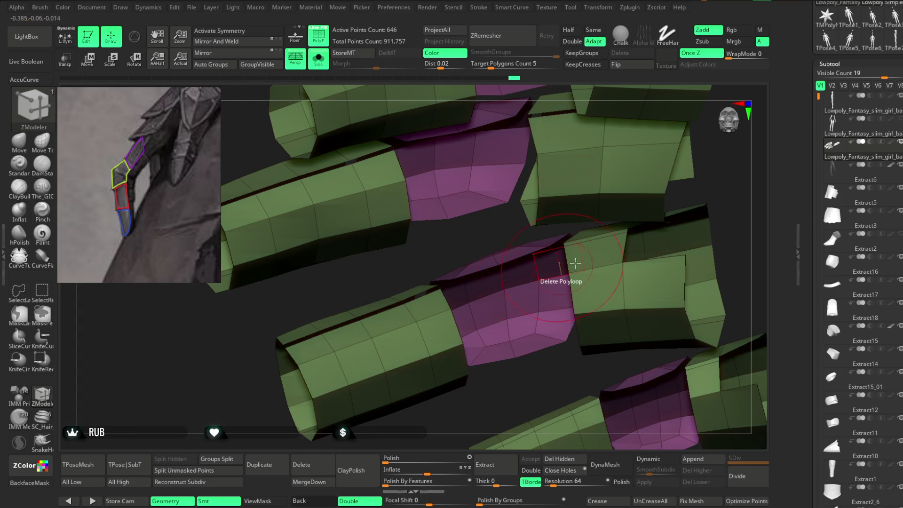
mouse_move(594, 237)
mouse_down()
mouse_move(715, 211)
mouse_move(651, 168)
mouse_move(459, 343)
mouse_up()
alt+click(451, 340)
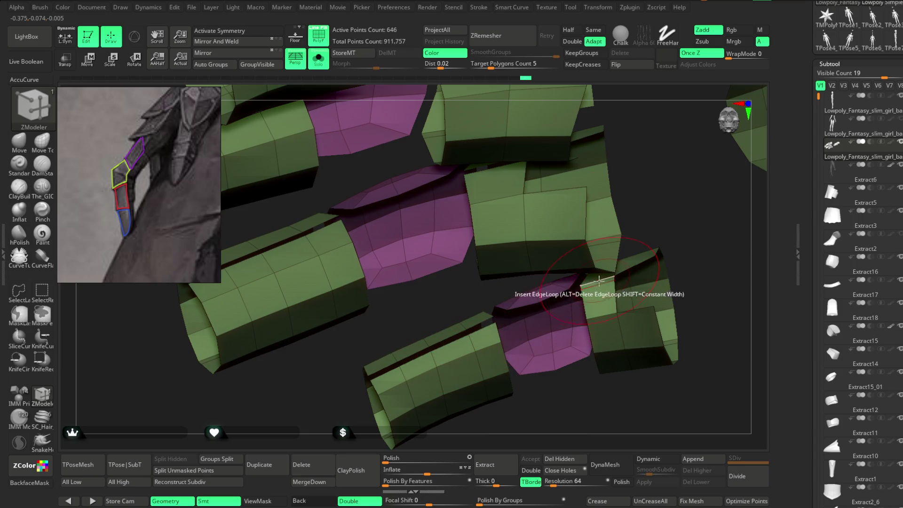
mouse_move(583, 377)
mouse_down()
mouse_move(573, 398)
mouse_move(650, 363)
mouse_move(499, 370)
mouse_move(523, 335)
mouse_move(527, 359)
mouse_move(535, 332)
mouse_move(500, 357)
mouse_up()
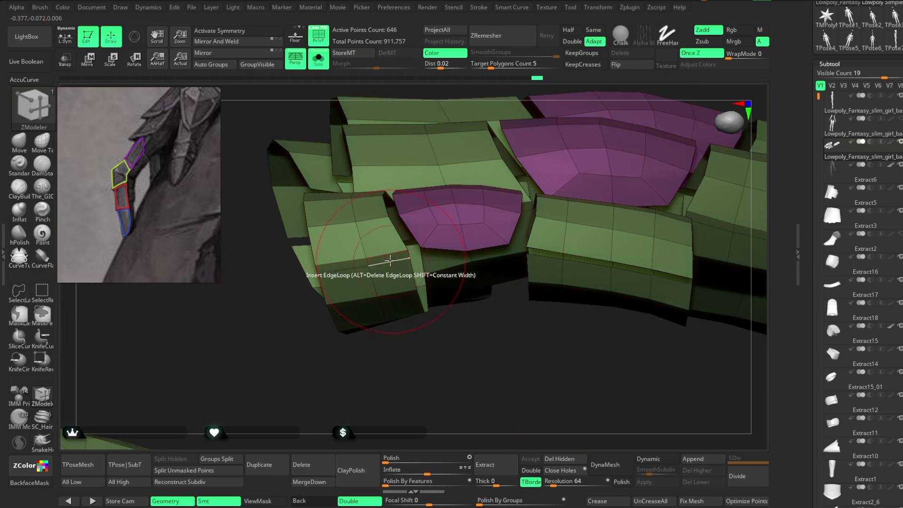
mouse_move(424, 357)
mouse_down()
mouse_move(421, 397)
mouse_move(545, 274)
mouse_up()
drag(541, 358, 400, 320)
mouse_move(580, 326)
mouse_down()
mouse_move(433, 369)
mouse_move(598, 302)
mouse_up()
mouse_move(563, 243)
mouse_down()
mouse_move(463, 254)
mouse_move(388, 301)
mouse_up()
mouse_move(630, 132)
mouse_down()
mouse_move(518, 153)
mouse_move(567, 266)
mouse_up()
drag(548, 140, 438, 254)
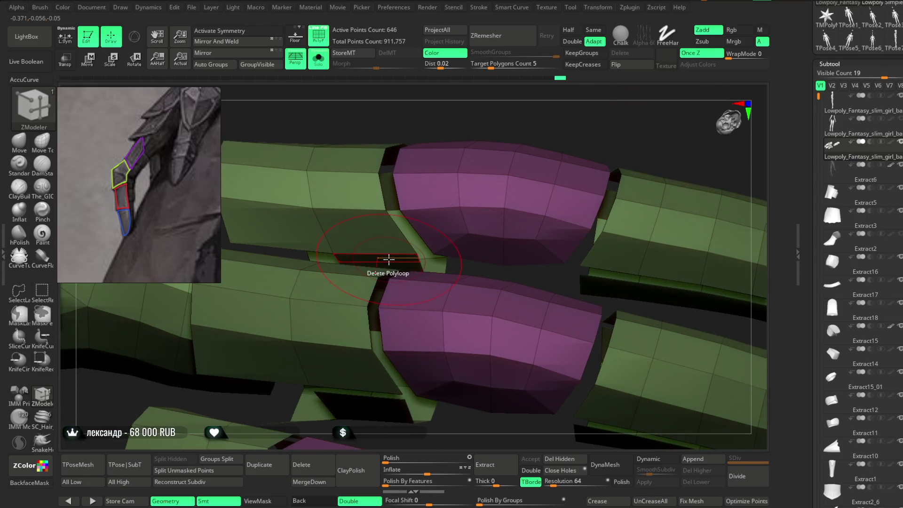
mouse_move(499, 170)
mouse_down()
mouse_move(538, 157)
mouse_move(500, 182)
mouse_move(533, 245)
mouse_move(643, 262)
mouse_move(612, 219)
mouse_move(609, 233)
mouse_move(656, 171)
mouse_move(569, 155)
mouse_move(601, 174)
mouse_move(628, 168)
mouse_move(527, 301)
mouse_move(482, 386)
mouse_move(524, 266)
mouse_move(440, 337)
mouse_move(427, 377)
mouse_move(404, 353)
mouse_move(359, 375)
mouse_move(492, 266)
mouse_up()
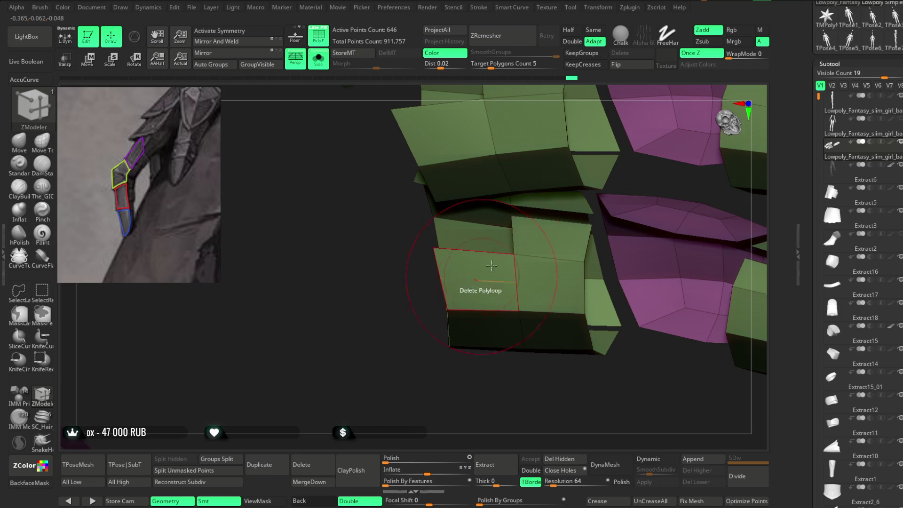
key(space)
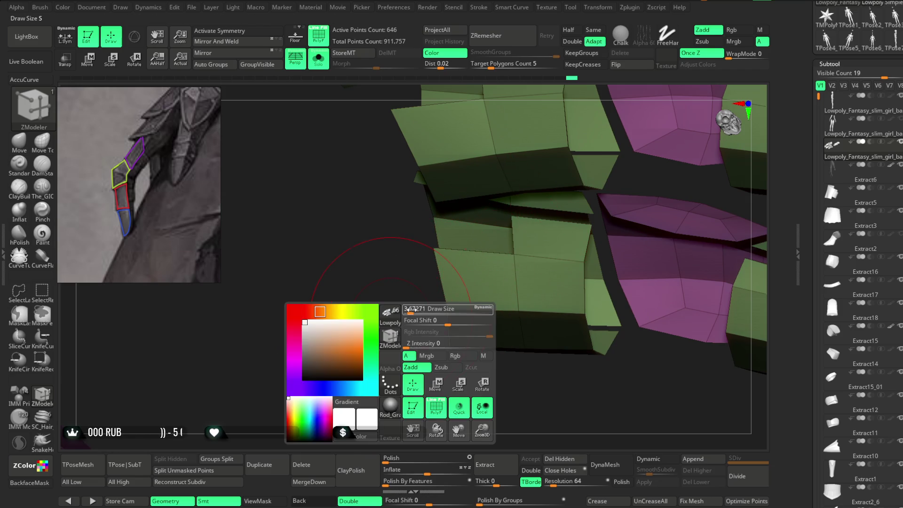
Step: Try an Extrude Edge on the plate, then undo it
key(space)
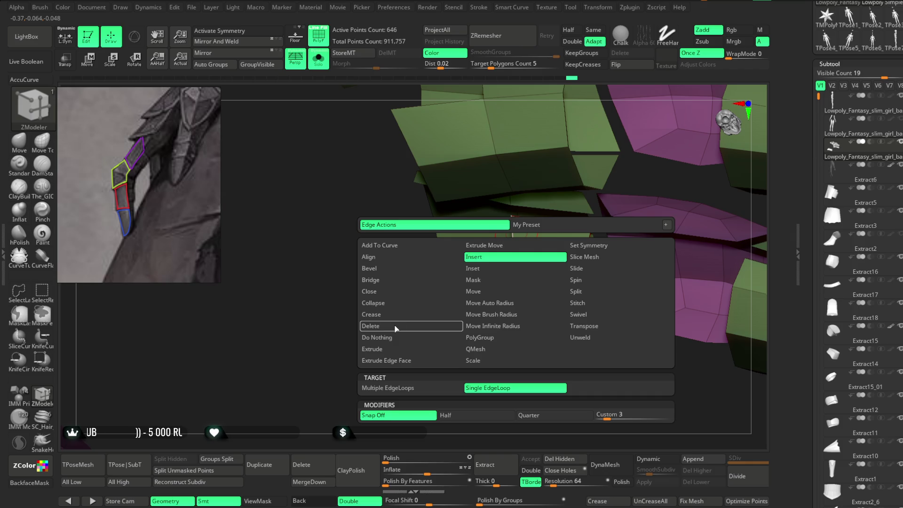
click(378, 349)
mouse_move(475, 225)
mouse_down()
mouse_move(449, 225)
mouse_move(409, 297)
mouse_move(510, 258)
mouse_move(496, 388)
mouse_move(490, 225)
mouse_up()
key(ctrl+z)
Step: Pull the centre plate's top edge up and left, then inspect the finger plates
drag(499, 372, 510, 389)
drag(500, 254, 496, 245)
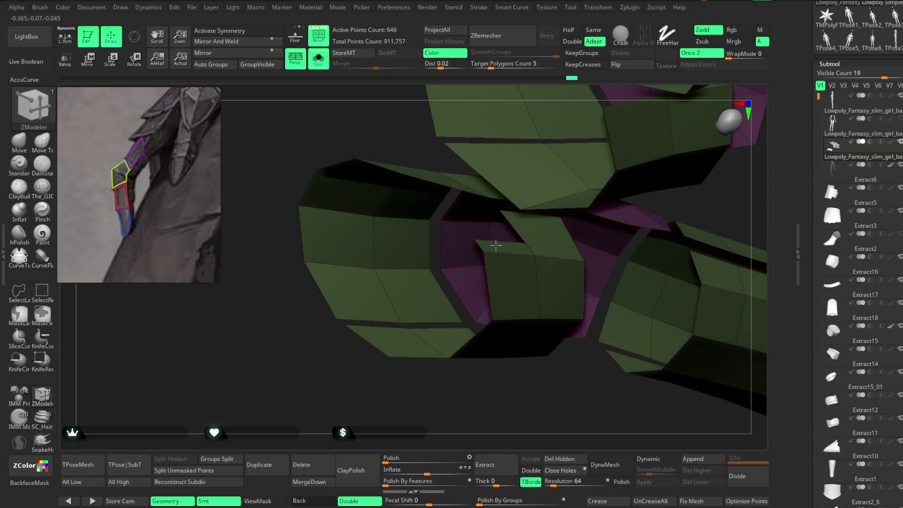
mouse_move(492, 371)
mouse_down()
mouse_move(494, 383)
mouse_move(607, 264)
mouse_move(571, 256)
mouse_move(550, 268)
mouse_move(581, 281)
mouse_move(518, 220)
mouse_up()
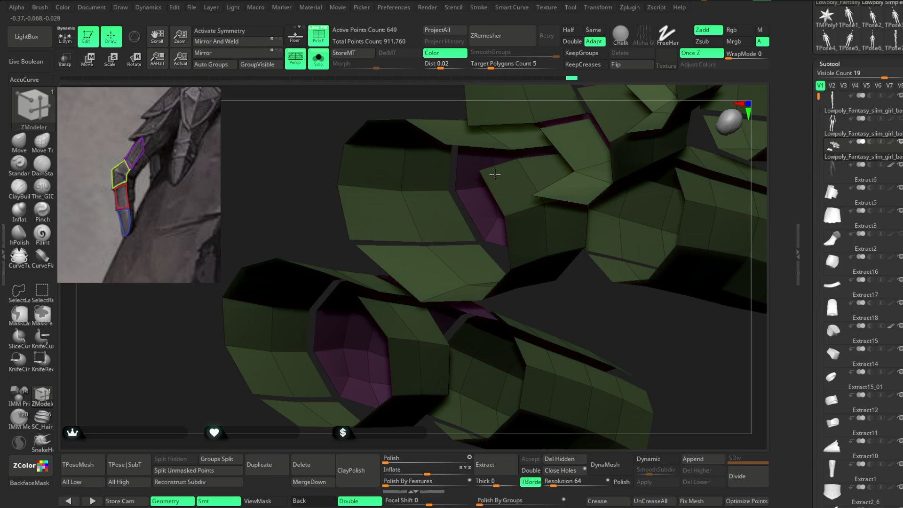
mouse_move(596, 277)
mouse_down()
mouse_move(508, 343)
mouse_move(520, 361)
mouse_move(472, 226)
mouse_up()
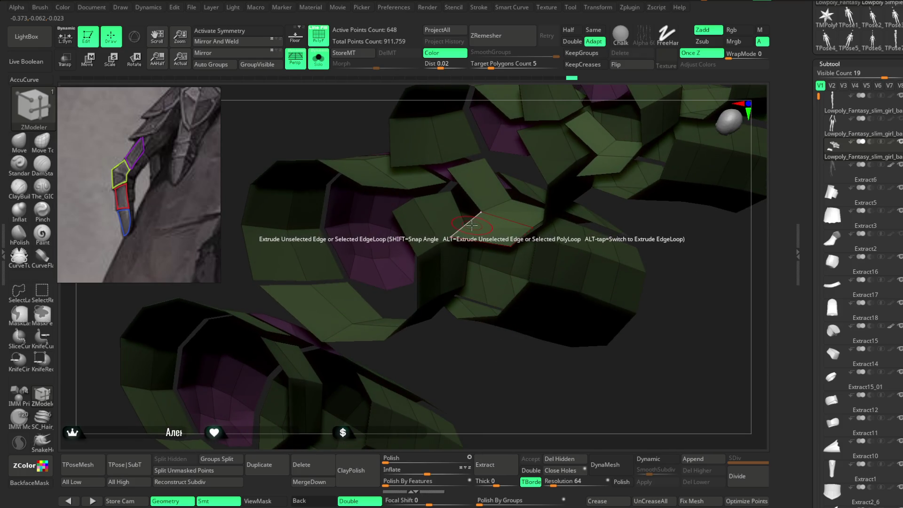
mouse_move(460, 288)
mouse_down()
mouse_move(496, 360)
mouse_move(530, 331)
mouse_move(520, 400)
mouse_move(478, 286)
mouse_up()
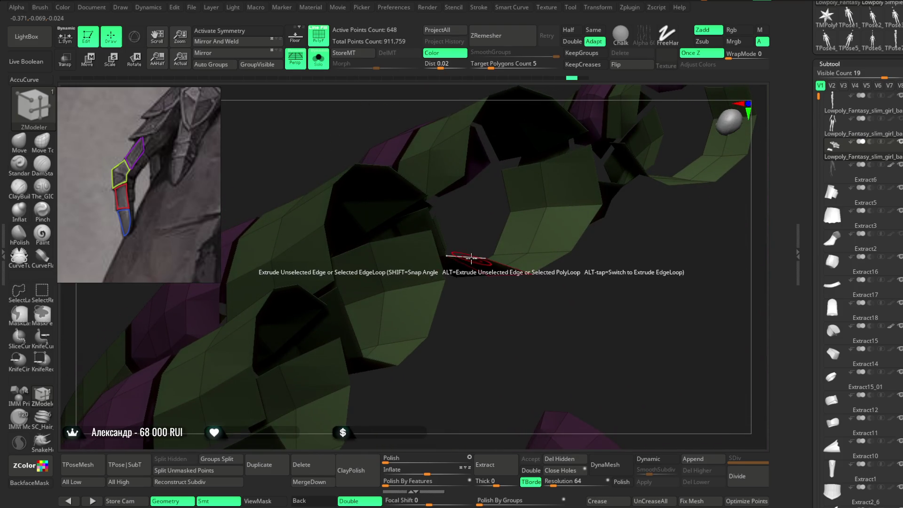
mouse_move(480, 218)
mouse_down()
mouse_move(438, 259)
mouse_move(491, 329)
mouse_move(490, 234)
mouse_up()
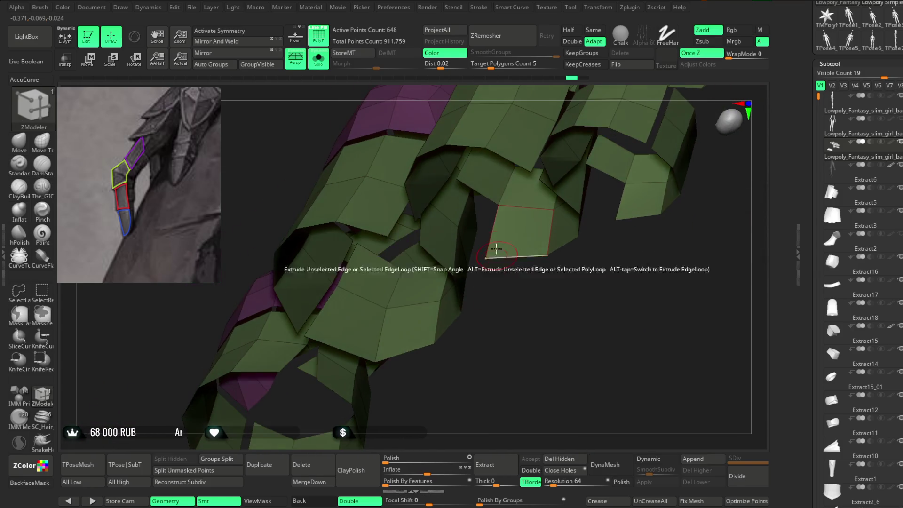
mouse_move(511, 308)
mouse_down()
mouse_move(479, 220)
mouse_move(518, 310)
mouse_move(508, 246)
mouse_up()
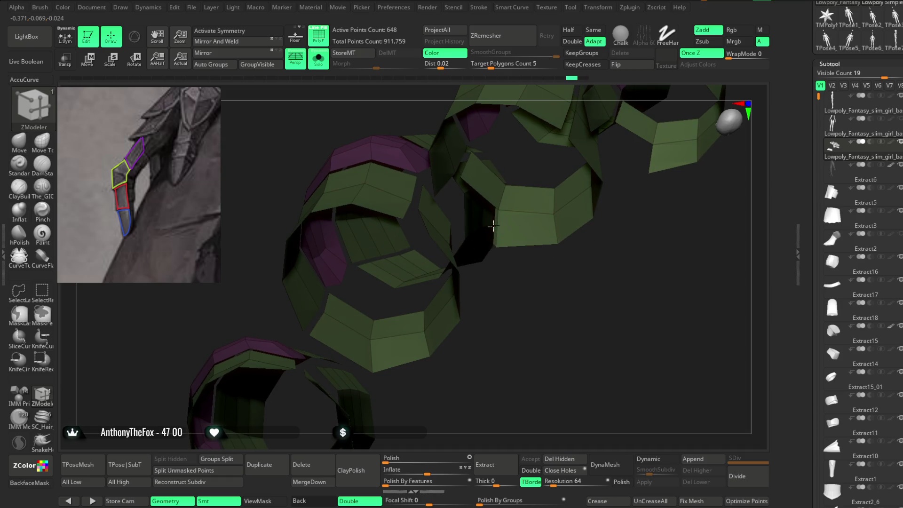
mouse_move(466, 203)
mouse_down()
mouse_move(508, 311)
mouse_move(508, 335)
mouse_move(496, 322)
mouse_move(505, 303)
mouse_move(480, 235)
mouse_move(525, 311)
mouse_move(587, 268)
mouse_move(486, 252)
mouse_up()
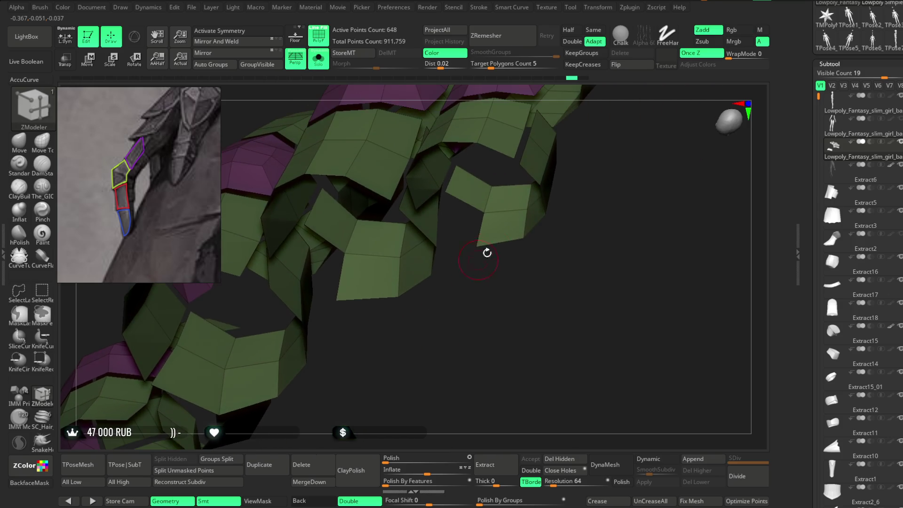
mouse_move(517, 292)
mouse_down()
mouse_move(536, 323)
mouse_move(428, 317)
mouse_move(416, 306)
mouse_move(252, 309)
mouse_up()
Step: Return from the Move brush to ZModeler and undo a stray triangular flap
key(b)
key(m)
key(v)
mouse_move(424, 337)
mouse_down()
mouse_move(410, 280)
mouse_move(428, 292)
mouse_move(416, 248)
mouse_up()
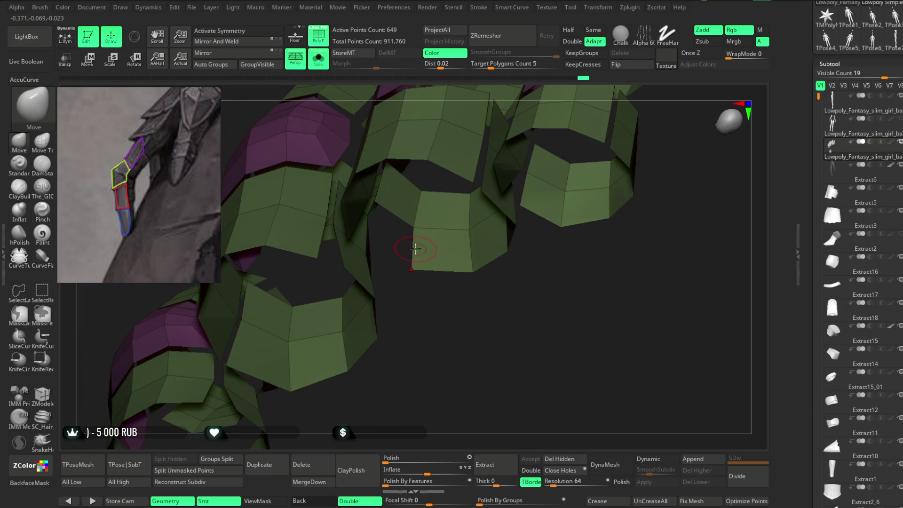
click(46, 398)
drag(425, 339, 400, 233)
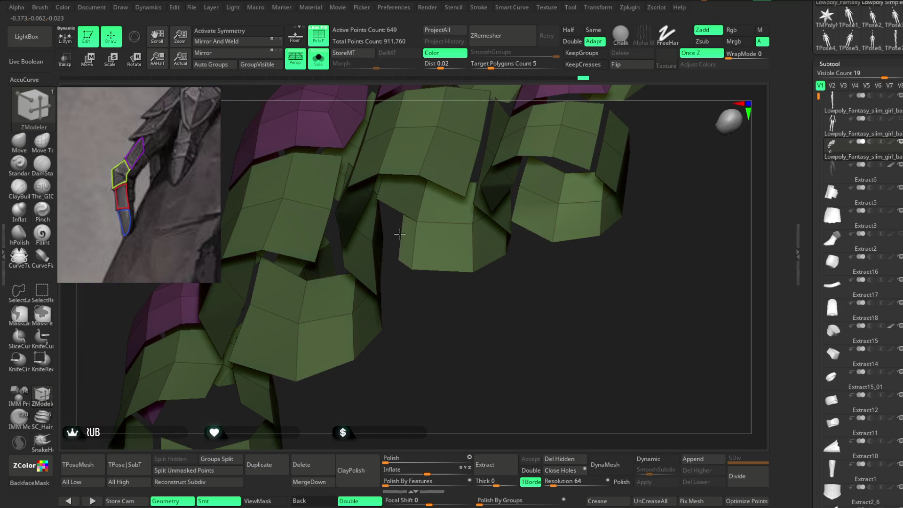
click(381, 218)
key(ctrl+z)
drag(411, 287, 418, 313)
Step: Extrude the plate's edge downward into a new polygon and inspect the green tube pieces
drag(399, 212, 396, 256)
mouse_move(429, 340)
mouse_down()
mouse_move(437, 327)
mouse_move(384, 273)
mouse_up()
click(19, 142)
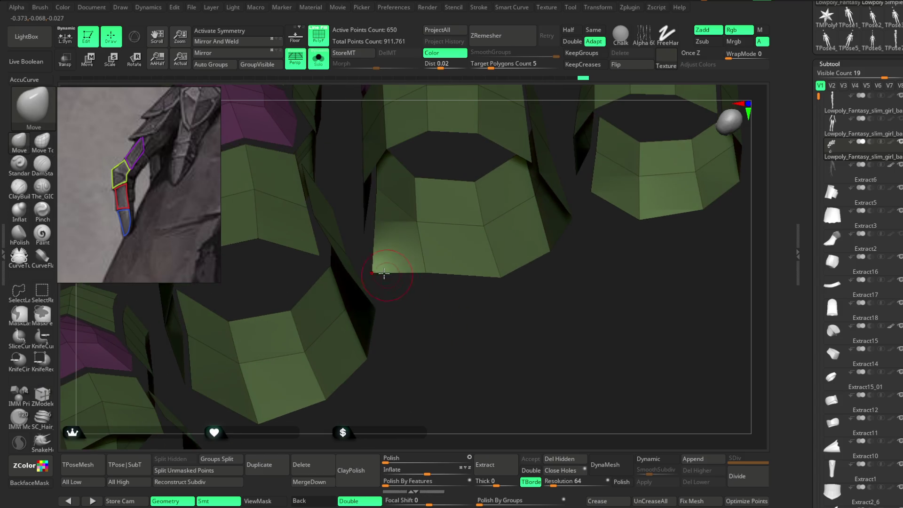
mouse_move(444, 282)
mouse_down()
mouse_move(460, 304)
mouse_move(456, 270)
mouse_move(442, 272)
mouse_move(442, 316)
mouse_move(411, 285)
mouse_up()
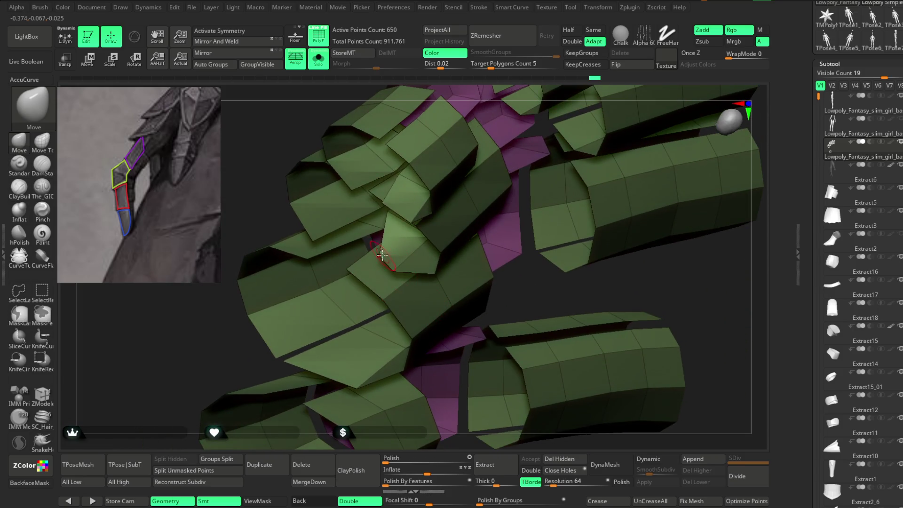
mouse_move(711, 312)
mouse_down()
mouse_move(696, 278)
mouse_move(722, 264)
mouse_move(642, 286)
mouse_move(658, 234)
mouse_move(619, 266)
mouse_move(699, 213)
mouse_move(687, 244)
mouse_move(637, 250)
mouse_move(641, 262)
mouse_move(625, 277)
mouse_up()
mouse_move(559, 238)
mouse_down()
mouse_move(524, 264)
mouse_move(498, 256)
mouse_up()
mouse_move(390, 338)
mouse_down()
mouse_move(549, 277)
mouse_move(499, 272)
mouse_up()
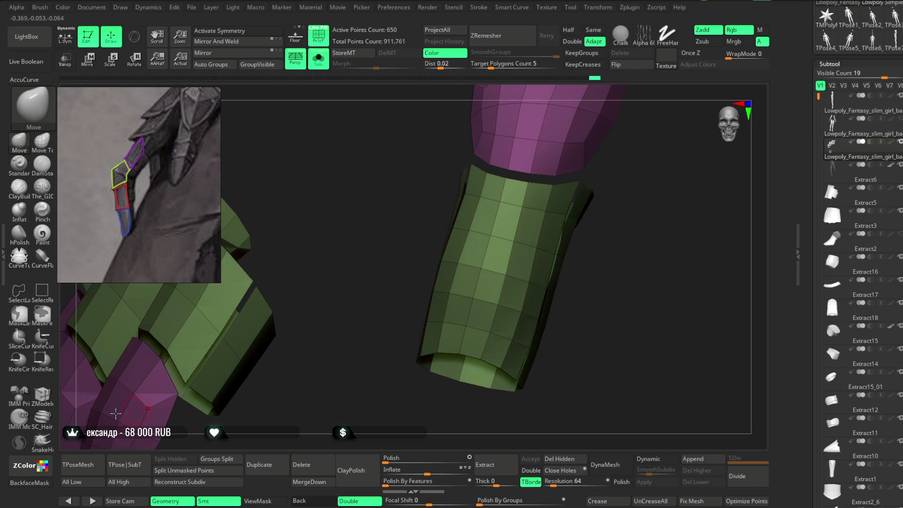
key(b)
key(z)
key(m)
mouse_move(607, 278)
mouse_down()
mouse_move(569, 262)
mouse_move(550, 215)
mouse_up()
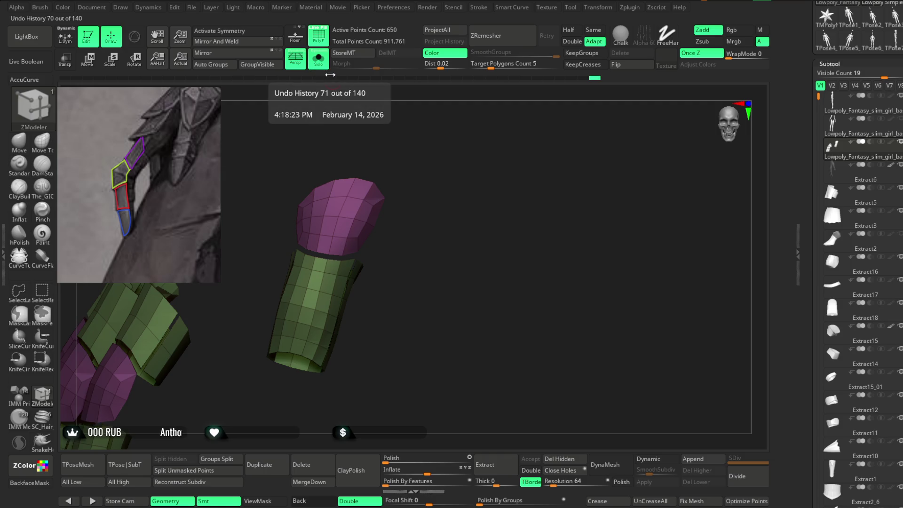
Step: Insert an edge loop into the green finger tube
mouse_move(395, 302)
alt+right_down()
mouse_move(410, 323)
mouse_move(459, 276)
mouse_move(409, 288)
mouse_move(470, 272)
mouse_move(447, 338)
mouse_move(518, 252)
mouse_move(373, 282)
alt+right_up()
key(space)
click(344, 226)
click(383, 298)
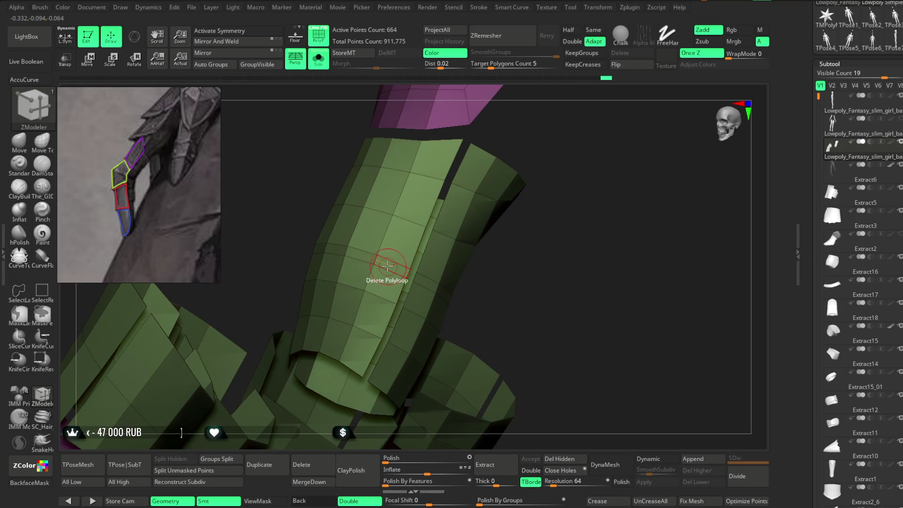
mouse_move(504, 276)
right_down()
mouse_move(428, 281)
mouse_move(534, 306)
mouse_move(433, 282)
mouse_move(504, 282)
mouse_move(520, 244)
mouse_move(523, 252)
mouse_move(524, 160)
right_up()
Step: Turn Solo off, inflate the finger plates over the hand, and turn PolyF off
click(319, 59)
right_drag(467, 297, 463, 315)
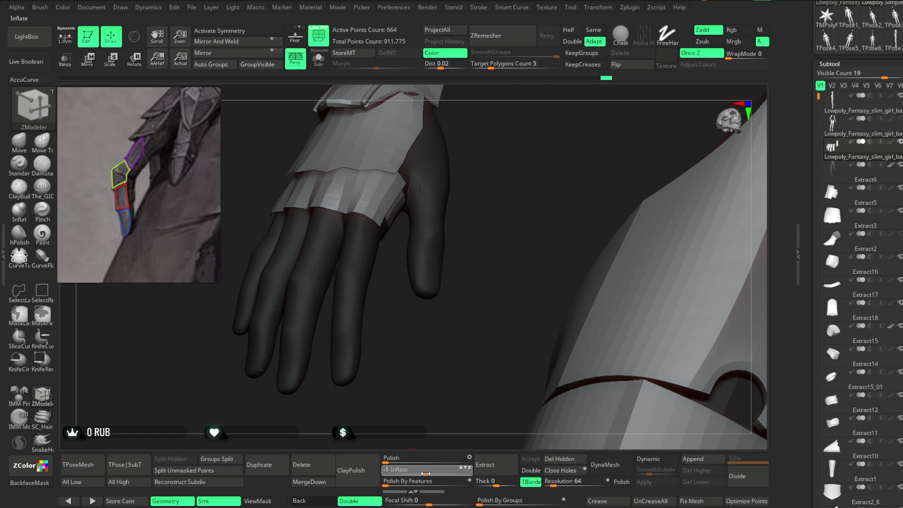
drag(427, 475, 451, 475)
mouse_move(448, 387)
right_down()
mouse_move(549, 234)
mouse_move(576, 232)
mouse_move(493, 246)
mouse_move(522, 392)
right_up()
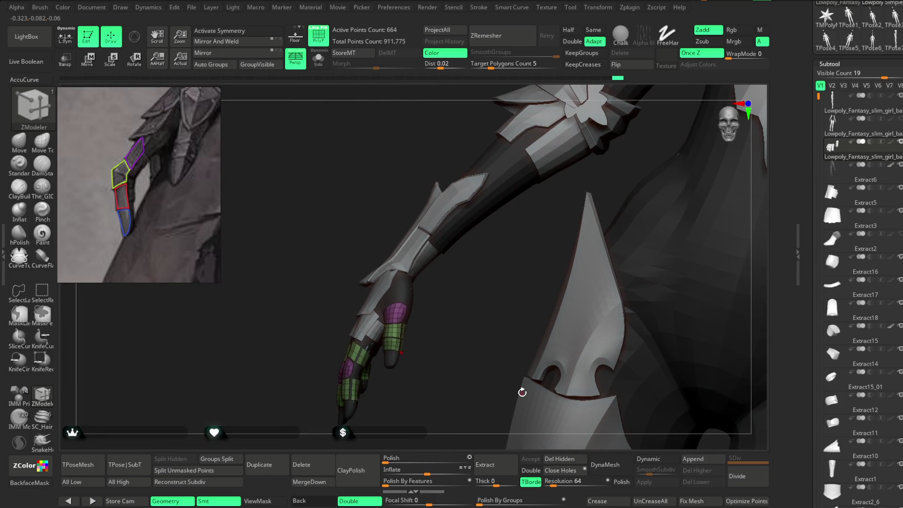
click(327, 44)
mouse_move(309, 177)
right_down()
mouse_move(339, 146)
mouse_move(336, 113)
right_up()
click(194, 8)
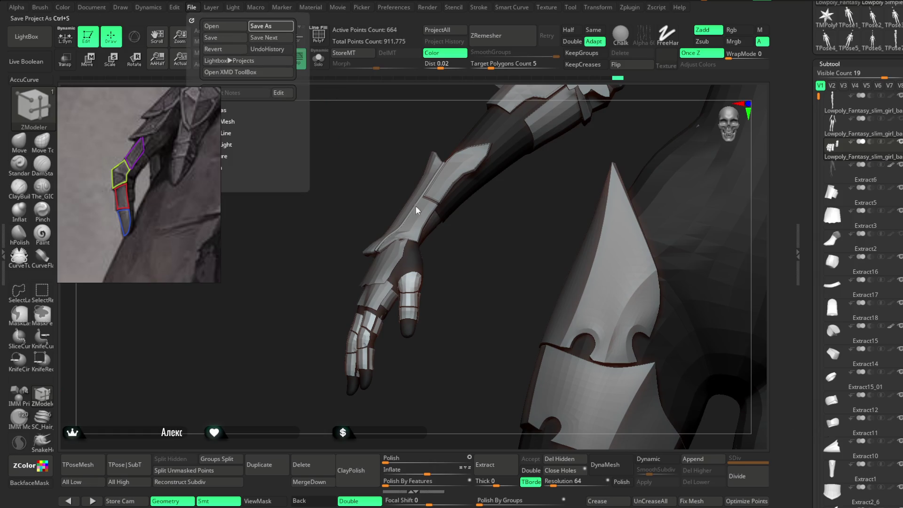
Step: Save the project containing the fitted hand armour with Ctrl+S
key(ctrl+s)
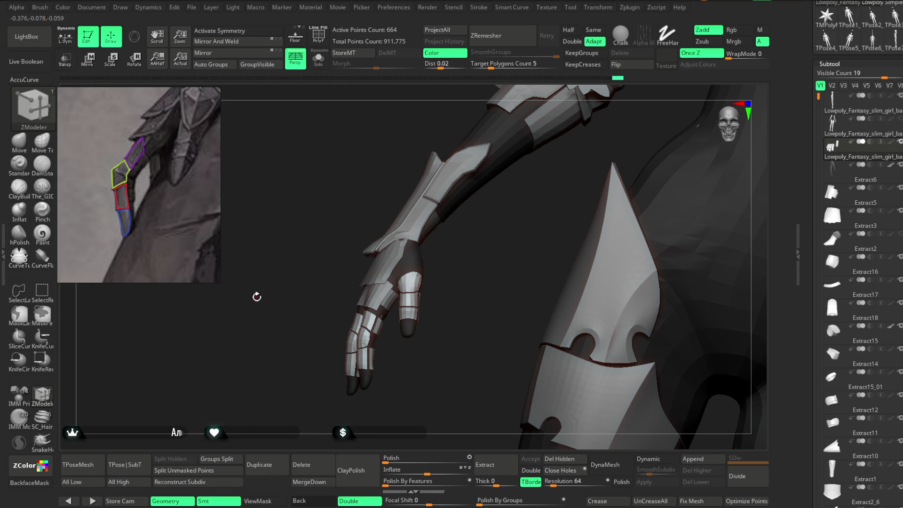
scroll(298, 342, up, 5)
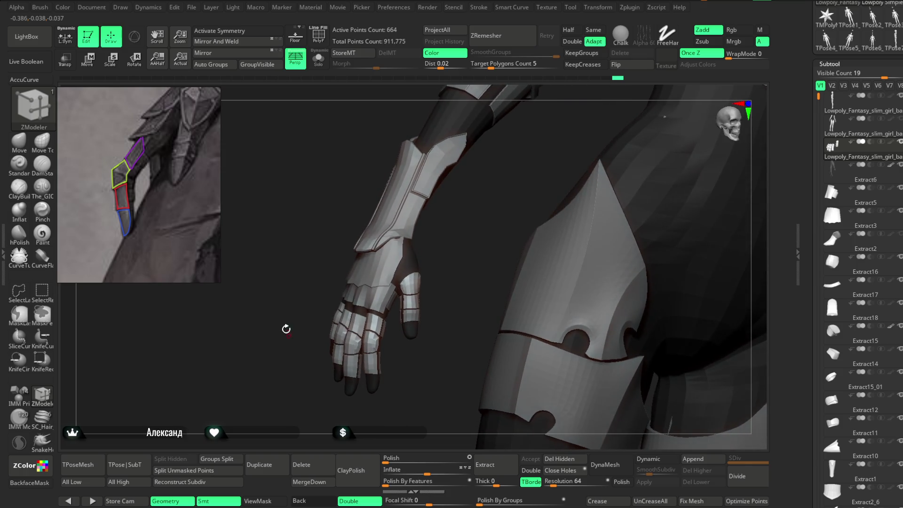
Step: Switch to the Move Topological brush and zoom the reference into the armour detail
click(19, 141)
drag(410, 174, 516, 278)
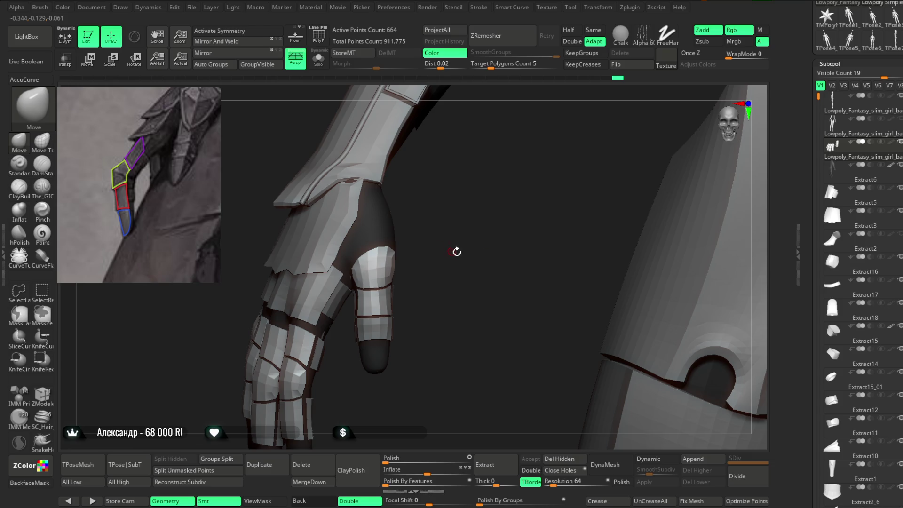
scroll(146, 154, up, 6)
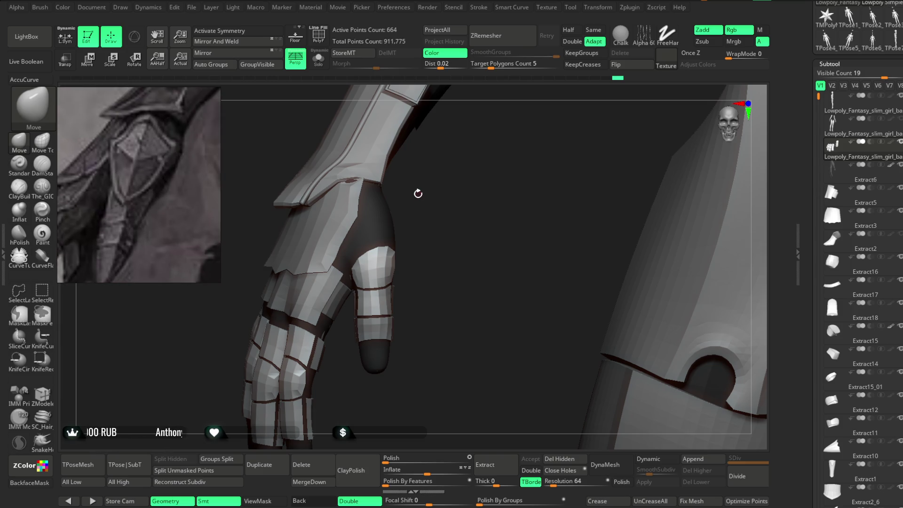
click(42, 141)
drag(485, 214, 502, 222)
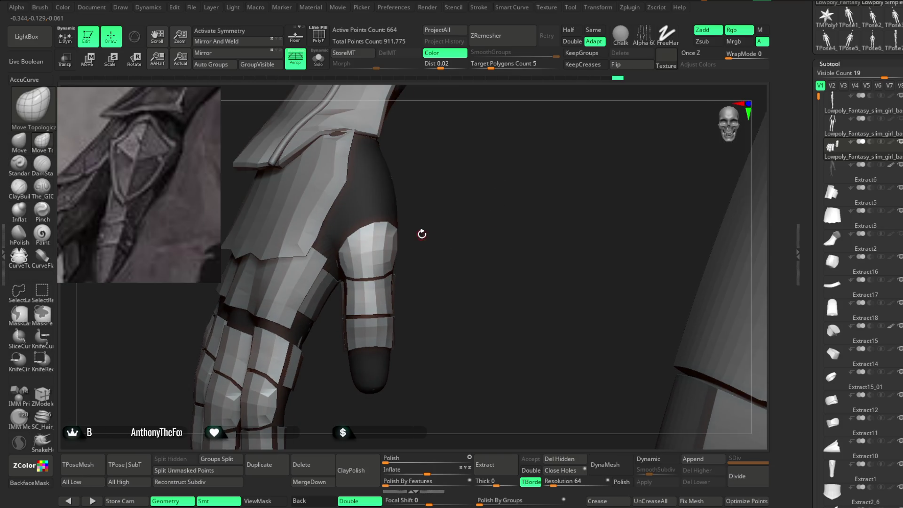
Step: Adjust brush settings around the index finger and show polygroup colours with wireframe
key(space)
mouse_move(444, 202)
mouse_down()
mouse_move(453, 212)
mouse_move(383, 247)
mouse_up()
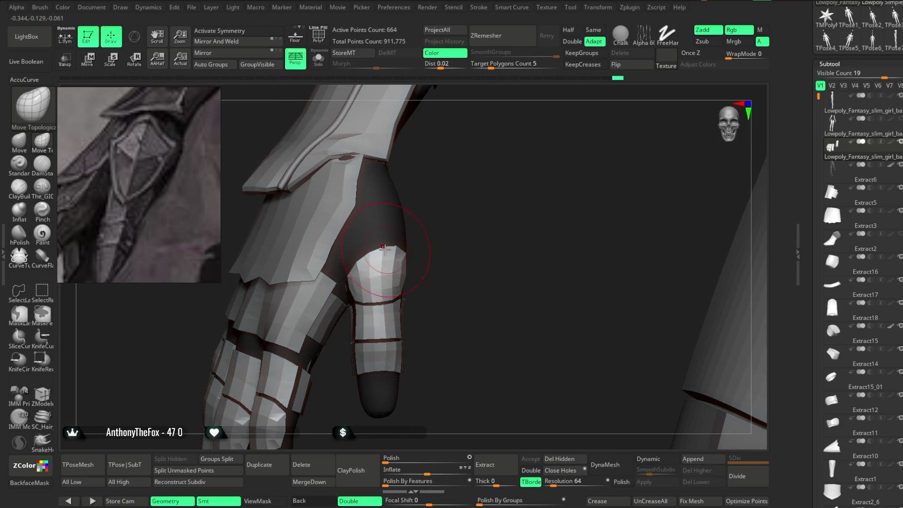
drag(448, 210, 364, 264)
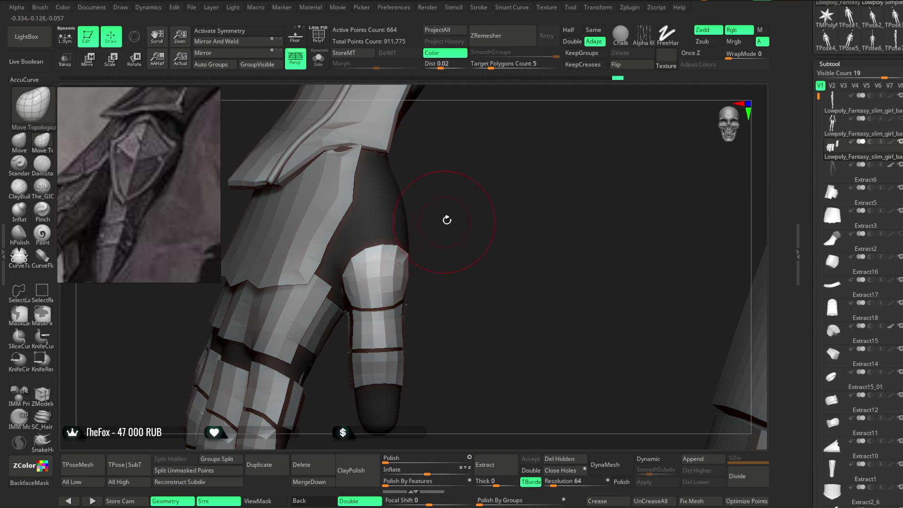
key(space)
mouse_move(463, 238)
mouse_down()
mouse_move(452, 235)
mouse_move(472, 207)
mouse_move(438, 234)
mouse_move(448, 230)
mouse_move(436, 232)
mouse_move(438, 212)
mouse_move(440, 221)
mouse_up()
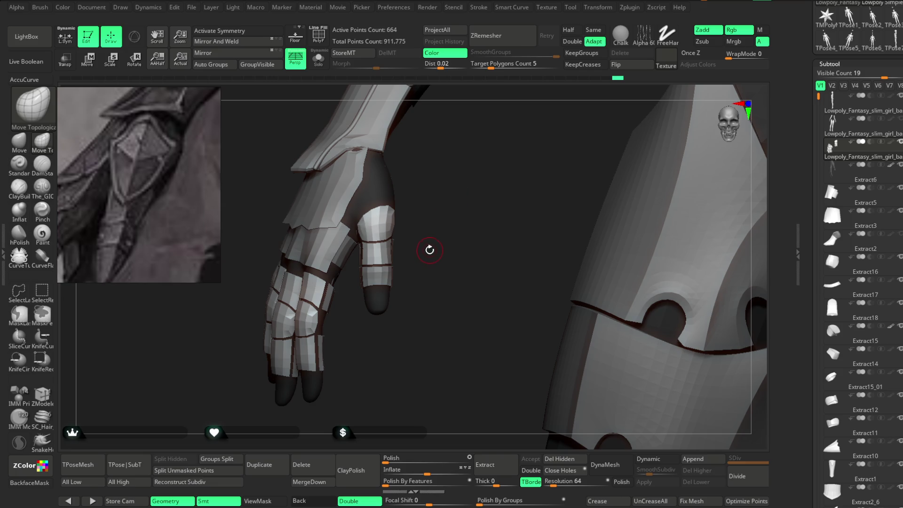
key(shift+f)
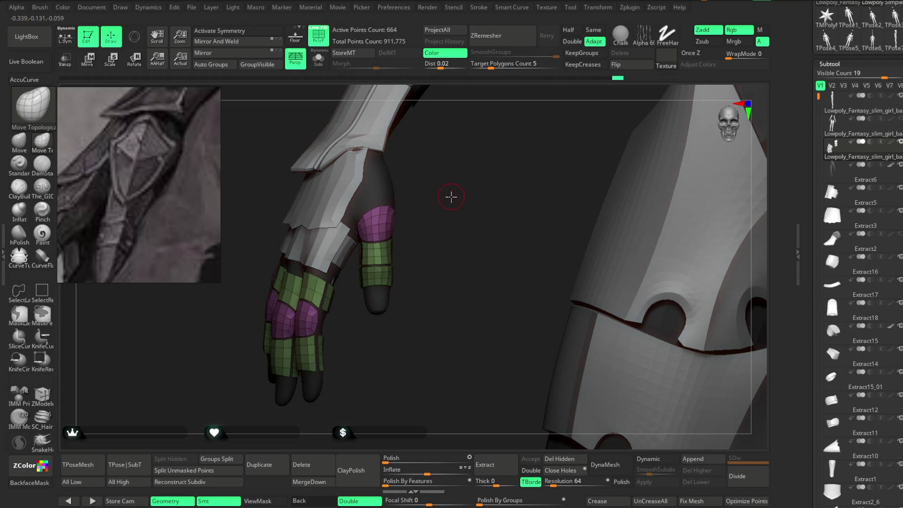
Step: Give the knee cap's flat border a green polygroup with ZModeler PolyGroup
drag(451, 198, 487, 267)
click(42, 395)
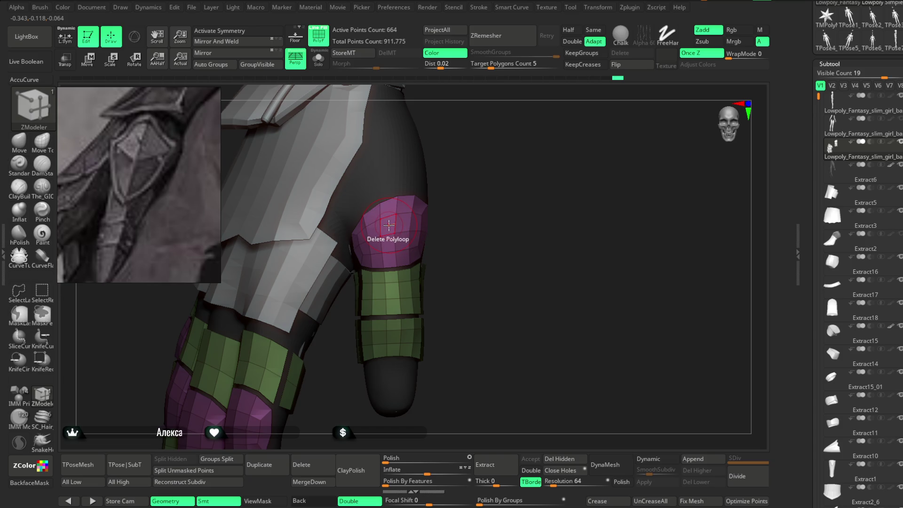
key(space)
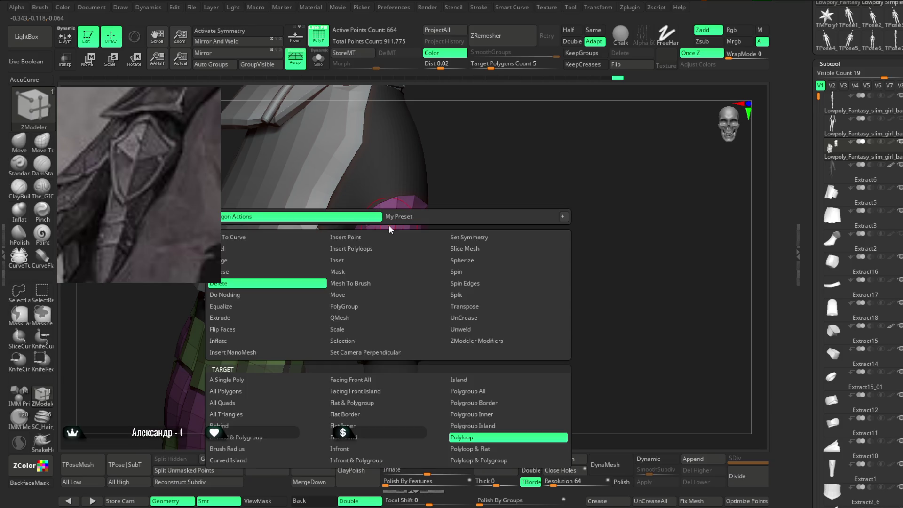
click(433, 307)
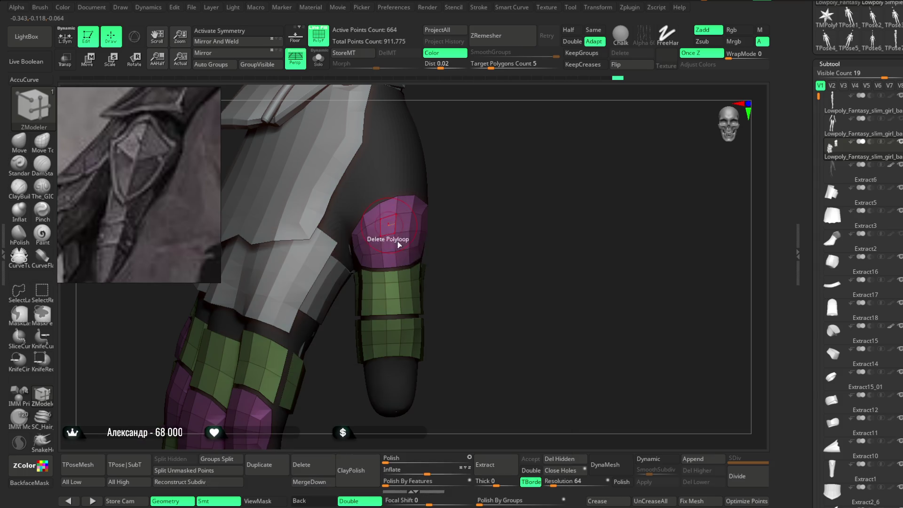
click(389, 228)
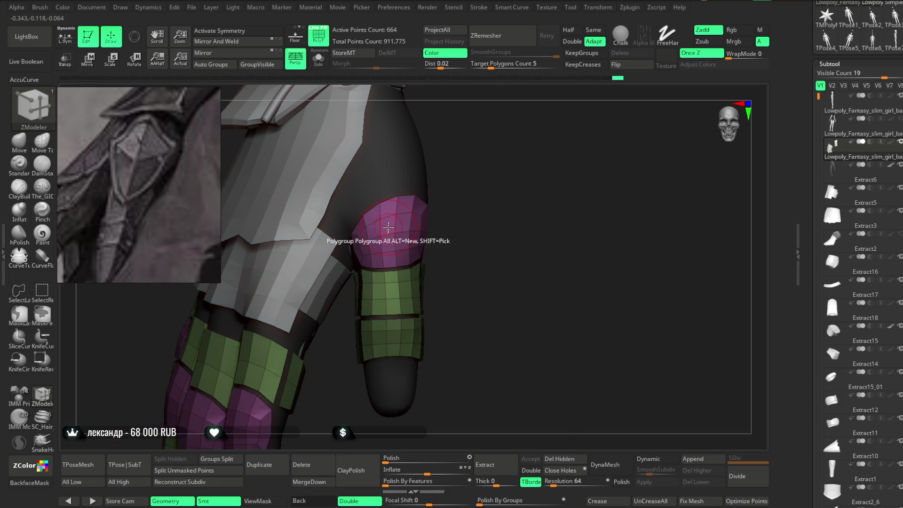
key(space)
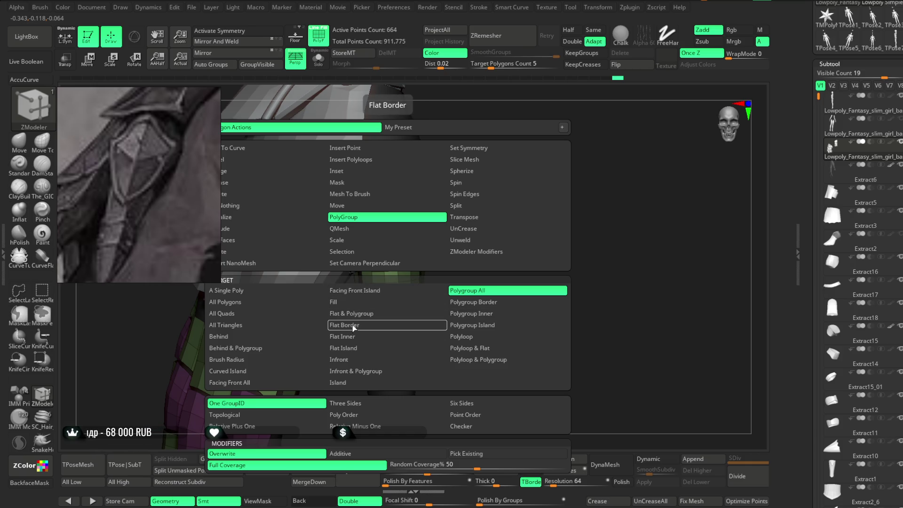
click(354, 325)
click(381, 237)
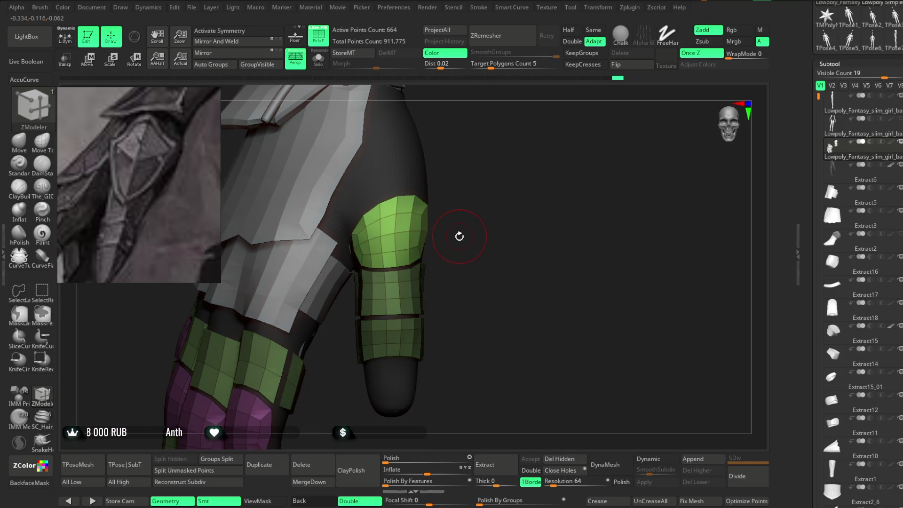
Step: Test a Move-brush pull on the knee, undo it, and switch to the kneecap subtool
click(19, 140)
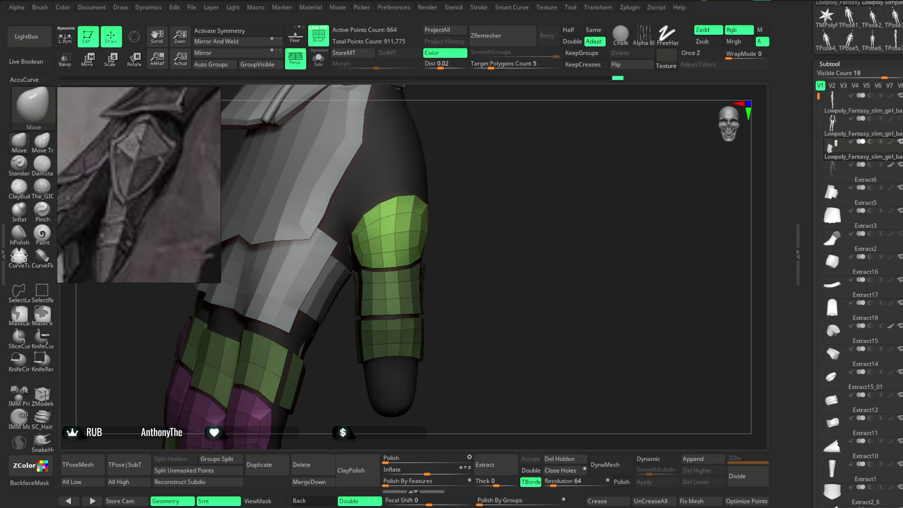
drag(394, 263, 393, 202)
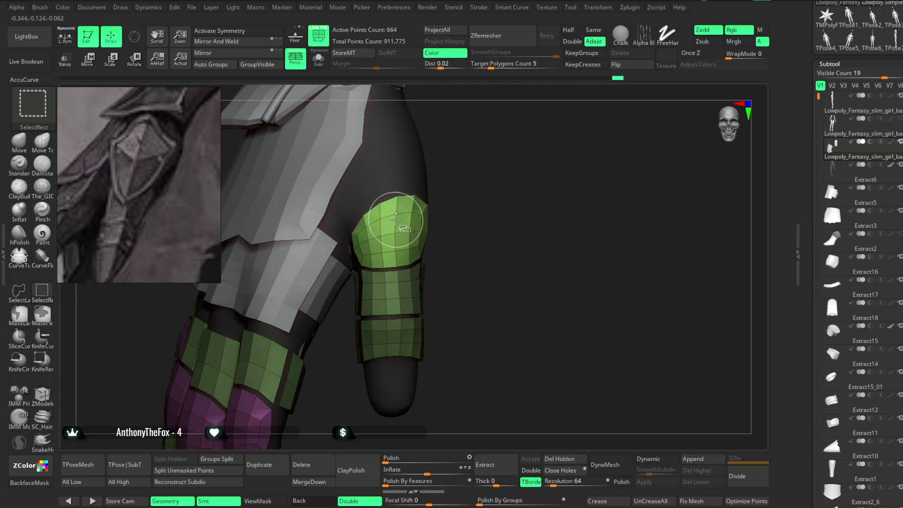
key(ctrl+z)
key(Down)
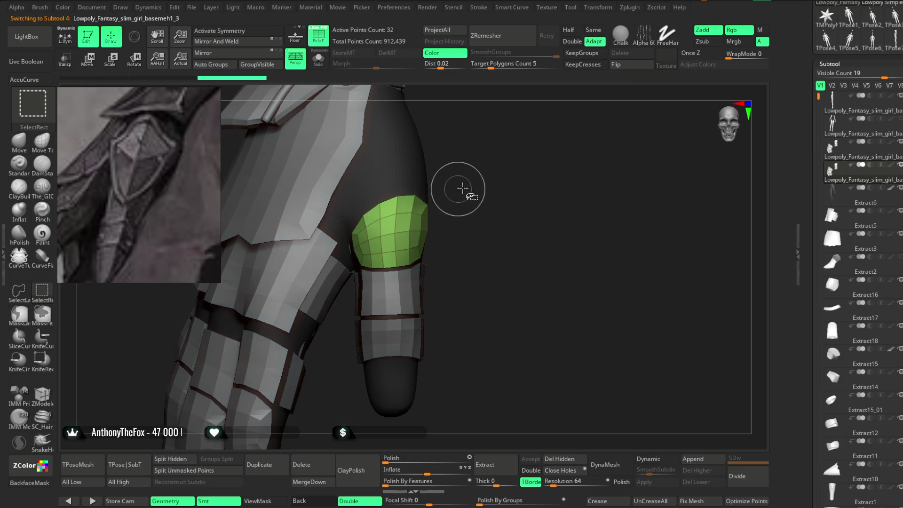
Step: Turn on the Transpose rotate gizmo and make the 32-point cap subtool active
drag(546, 449, 542, 248)
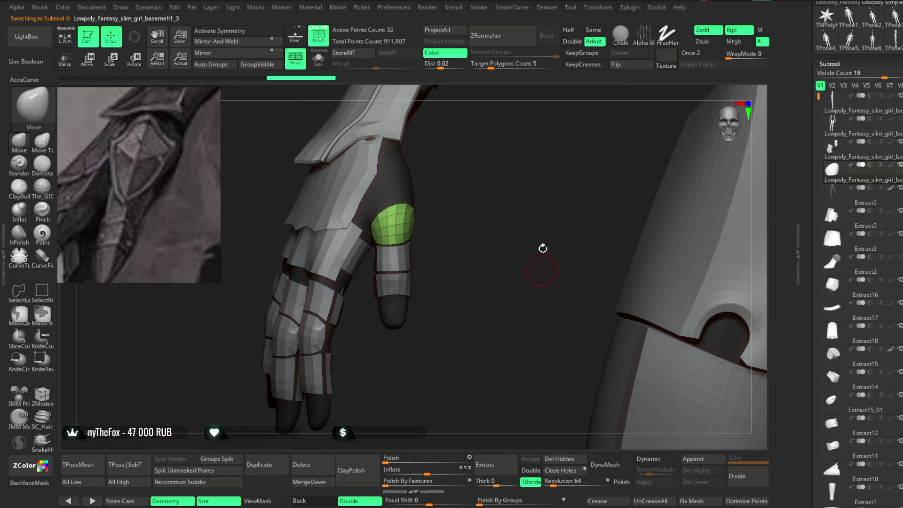
click(133, 60)
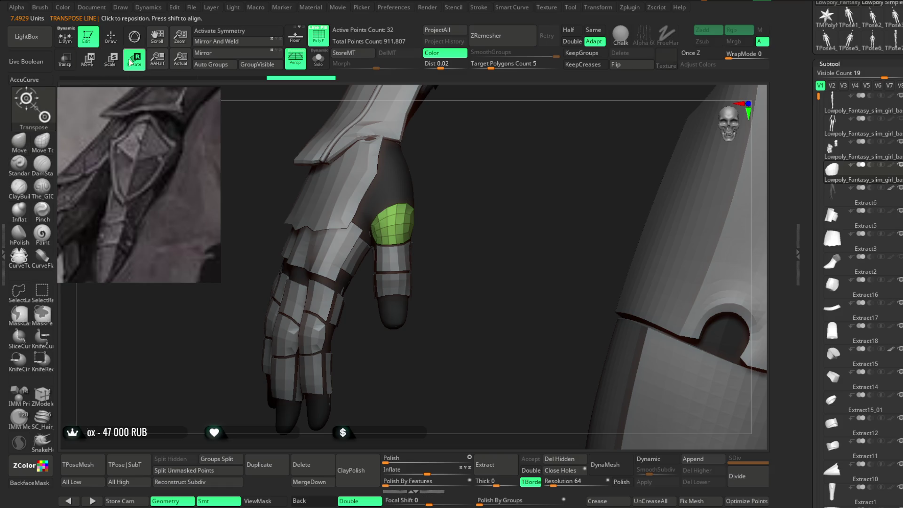
key(Up)
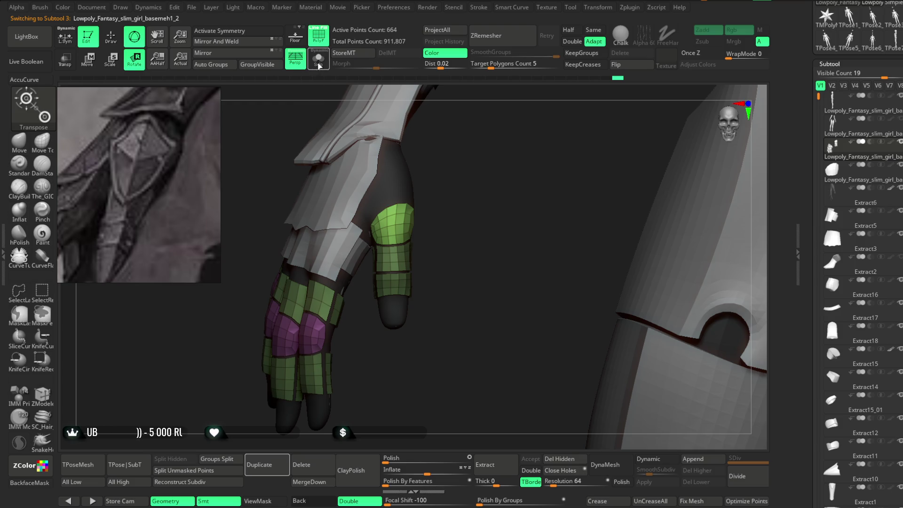
click(860, 168)
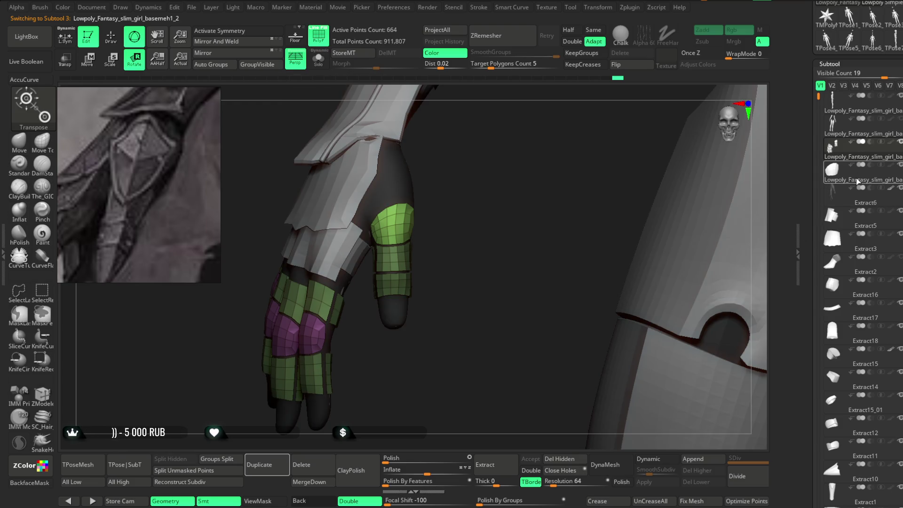
Step: Solo the cap piece, rotate it about 15 degrees, and centre it with Mesh to Axis
click(319, 58)
mouse_move(463, 208)
mouse_down()
mouse_move(467, 237)
mouse_move(410, 220)
mouse_move(478, 203)
mouse_move(398, 200)
mouse_up()
click(377, 180)
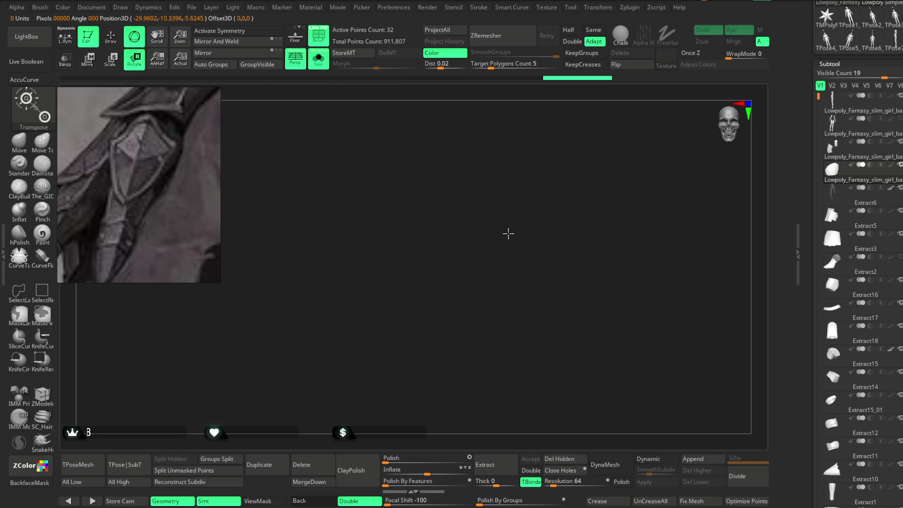
Step: Straighten the cap piece with the rotate gizmo, turning it about -25 degrees
mouse_move(615, 176)
mouse_down()
mouse_move(615, 154)
mouse_move(595, 184)
mouse_move(596, 139)
mouse_up()
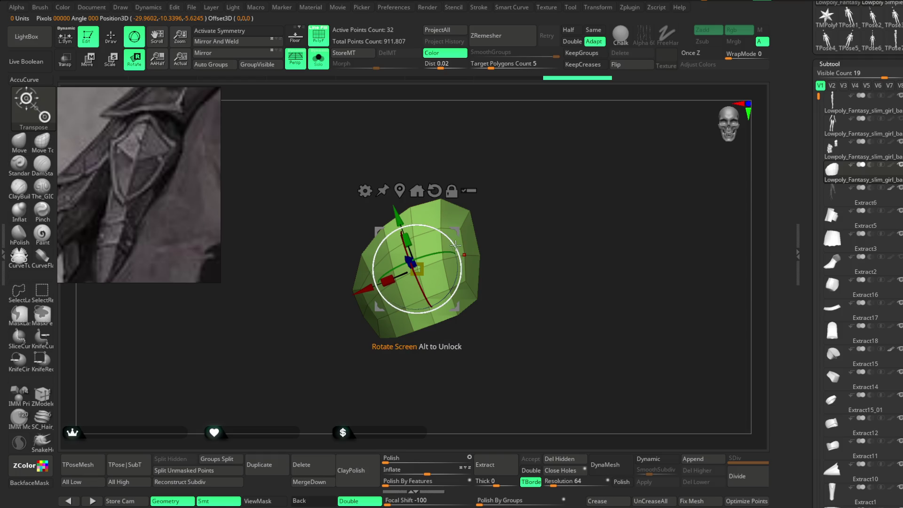
drag(460, 243, 459, 261)
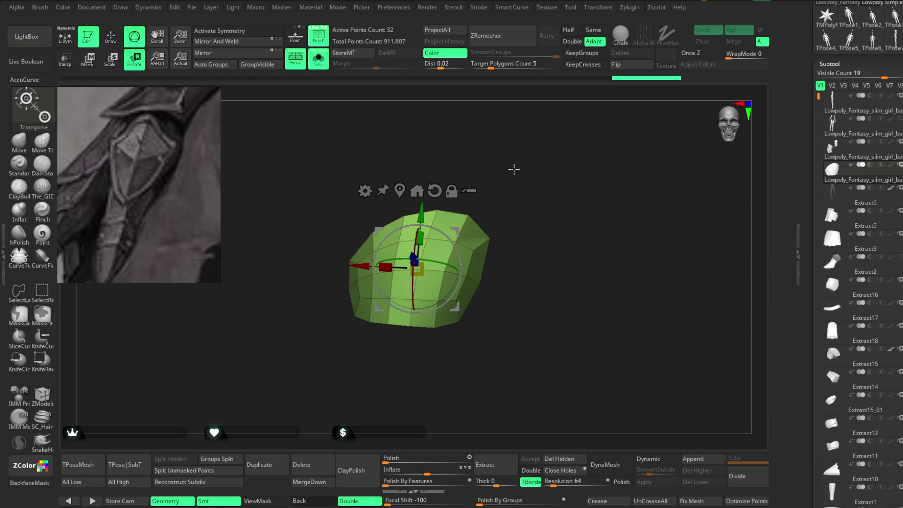
alt+drag(518, 169, 534, 173)
drag(432, 301, 465, 264)
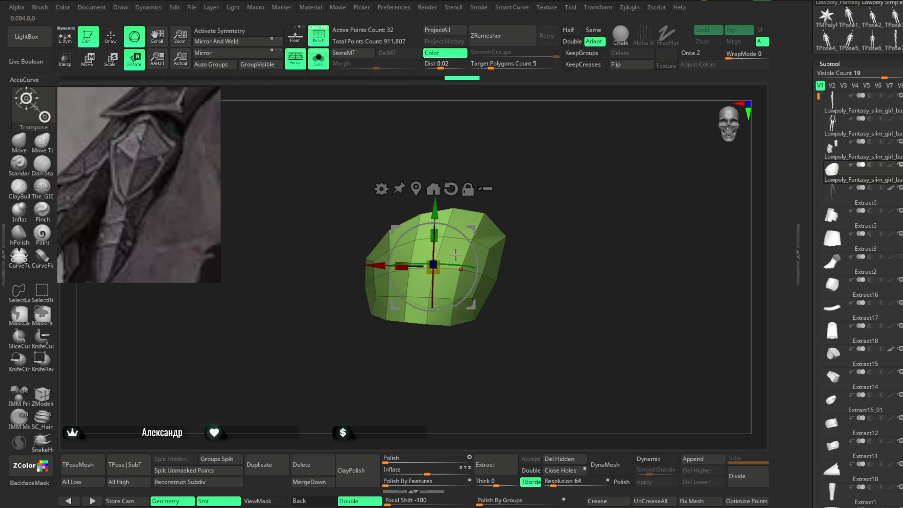
key(q)
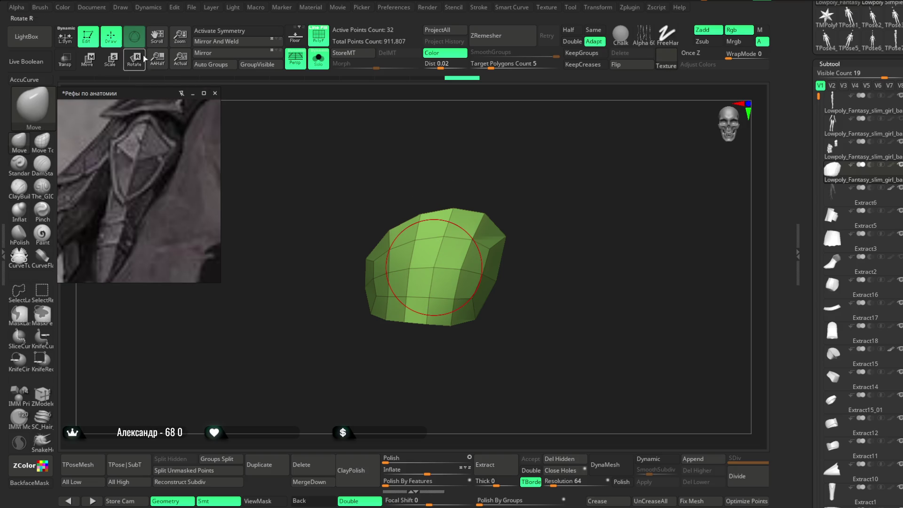
Step: Mirror and weld the piece into a symmetric shape and make the brush much smaller
click(237, 43)
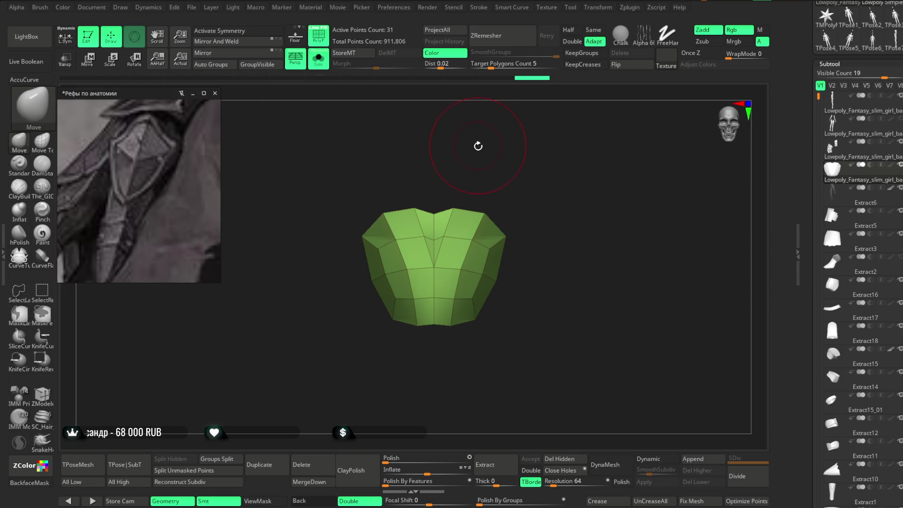
scroll(478, 146, up, 3)
key(space)
drag(490, 149, 476, 150)
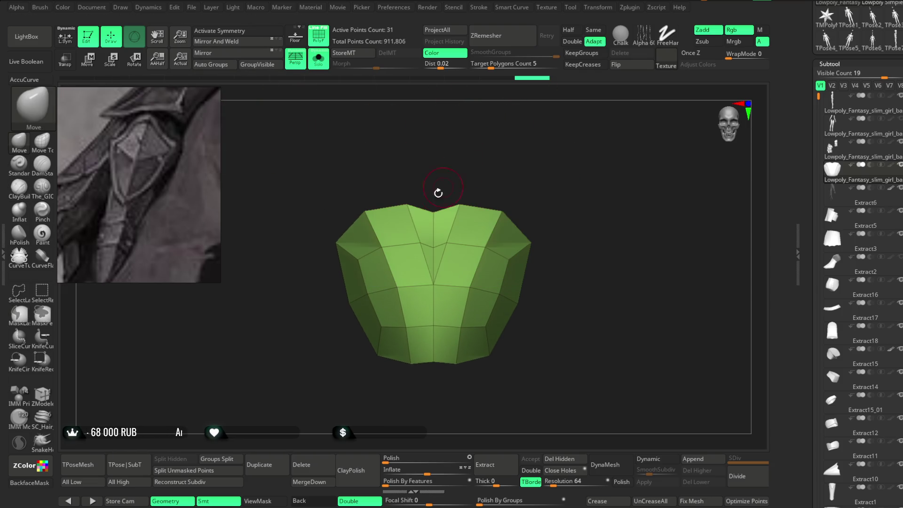
Step: Enable symmetry and ZRemesh the piece at half density into a 130-point quad grid
key(x)
click(496, 43)
key(ctrl+z)
click(569, 29)
mouse_move(541, 137)
mouse_down()
mouse_move(588, 130)
mouse_move(524, 93)
mouse_up()
click(508, 39)
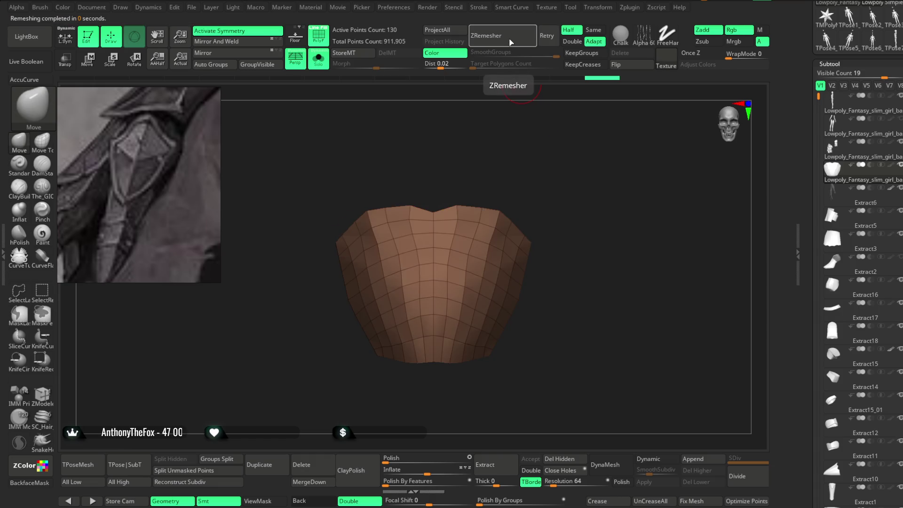
Step: Undo the 130-point remesh and pull the plate's bottom tip down into a point
key(ctrl+z)
mouse_move(476, 141)
shift+mouse_down()
mouse_move(429, 197)
mouse_move(452, 146)
mouse_move(480, 160)
mouse_move(464, 201)
mouse_move(463, 161)
mouse_move(440, 163)
mouse_move(433, 147)
mouse_move(465, 157)
mouse_move(500, 137)
mouse_move(510, 177)
mouse_move(453, 202)
shift+mouse_up()
mouse_move(517, 136)
mouse_down()
mouse_move(490, 212)
mouse_move(464, 232)
mouse_move(433, 222)
mouse_move(505, 130)
mouse_move(420, 251)
mouse_up()
mouse_move(490, 164)
mouse_down()
mouse_move(502, 149)
mouse_move(484, 172)
mouse_move(452, 168)
mouse_move(490, 151)
mouse_move(461, 242)
mouse_up()
drag(422, 288, 421, 312)
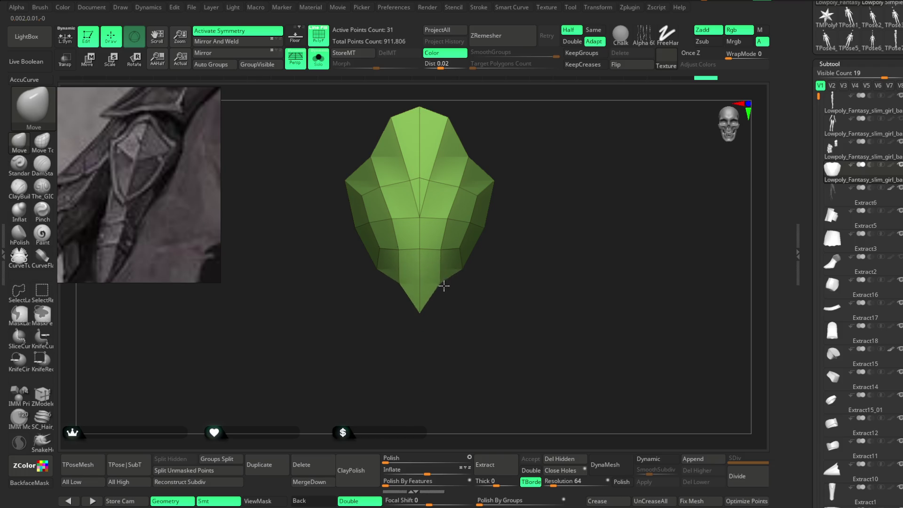
drag(471, 266, 486, 228)
mouse_move(448, 276)
mouse_down()
mouse_move(478, 235)
mouse_move(465, 301)
mouse_move(439, 303)
mouse_up()
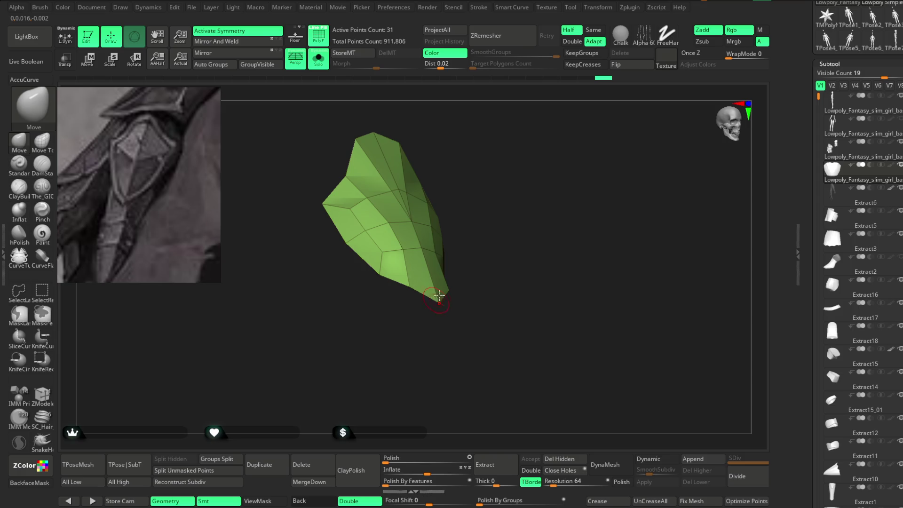
mouse_move(484, 178)
mouse_down()
mouse_move(524, 151)
mouse_move(470, 236)
mouse_up()
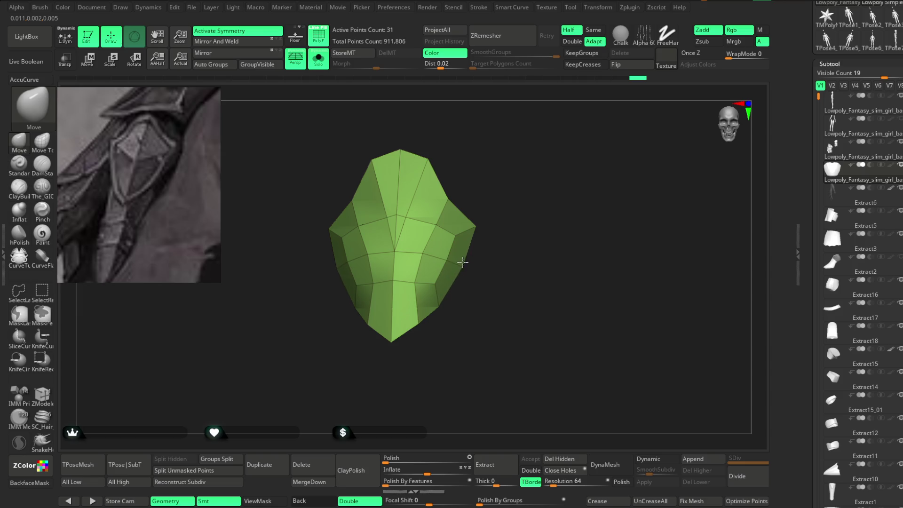
Step: Adjust the Move brush size and undo back to the narrower, elongated plate shape
key(space)
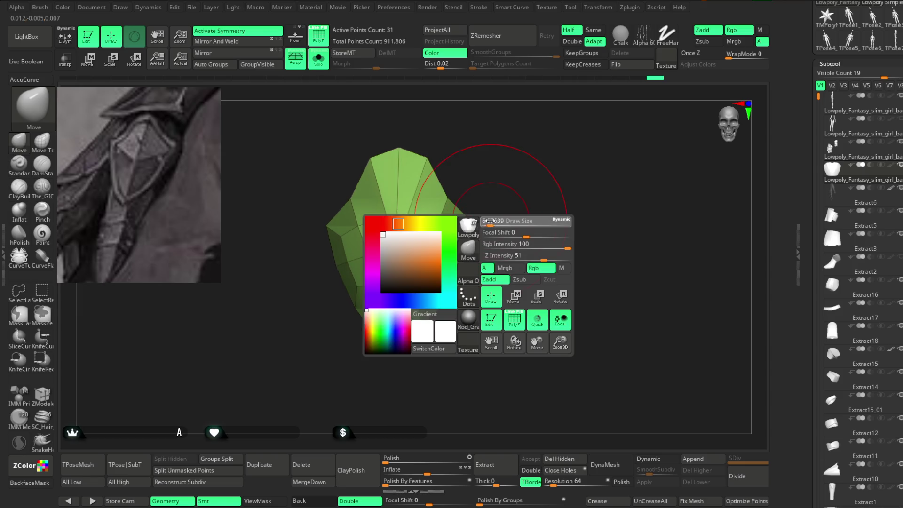
key(space)
drag(493, 180, 488, 179)
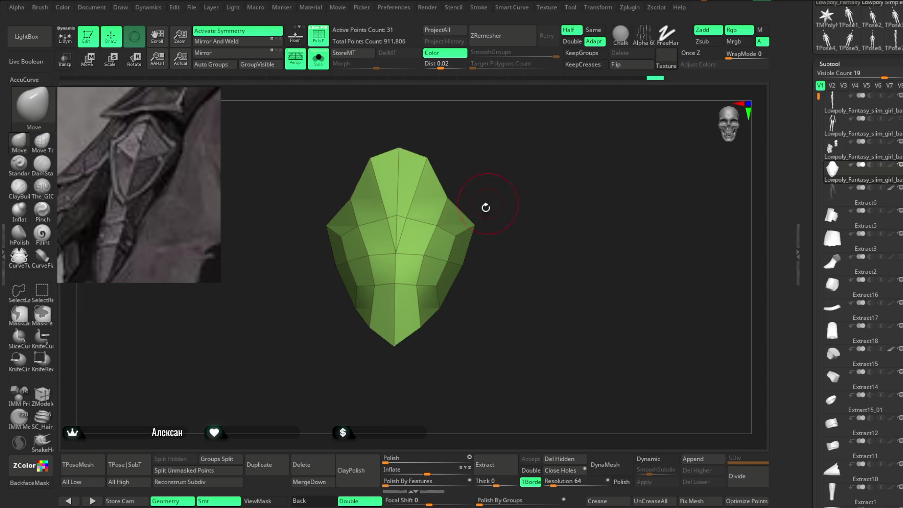
key(ctrl+z)
key(ctrl+z)
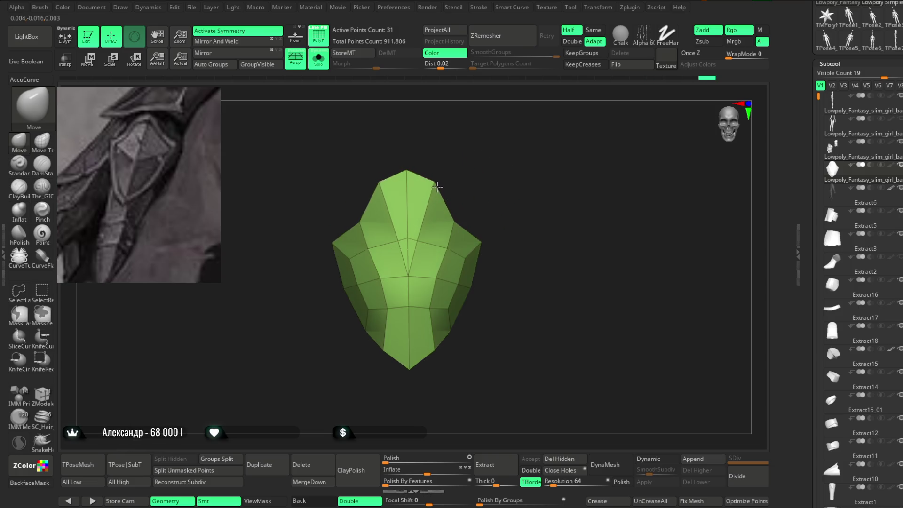
key(ctrl+z)
key(ctrl+z)
key(ctrl+z)
drag(484, 170, 482, 168)
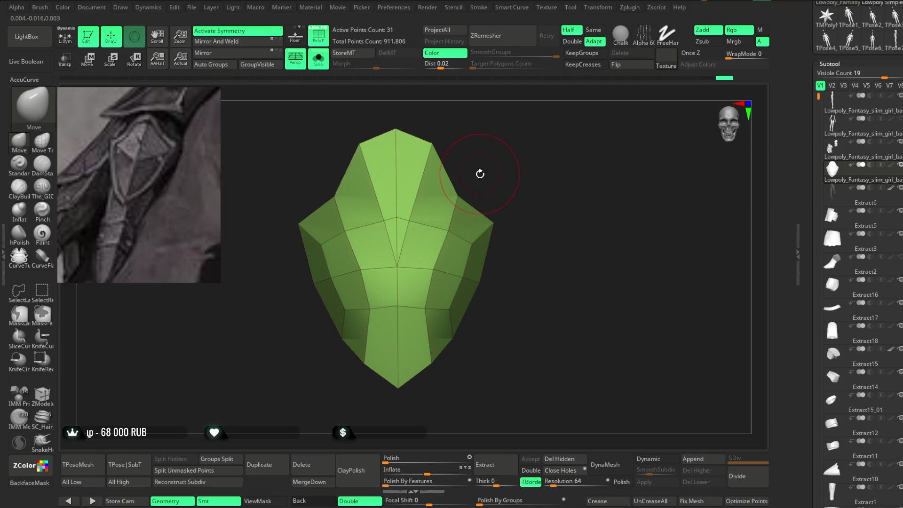
key(ctrl+z)
key(ctrl+z)
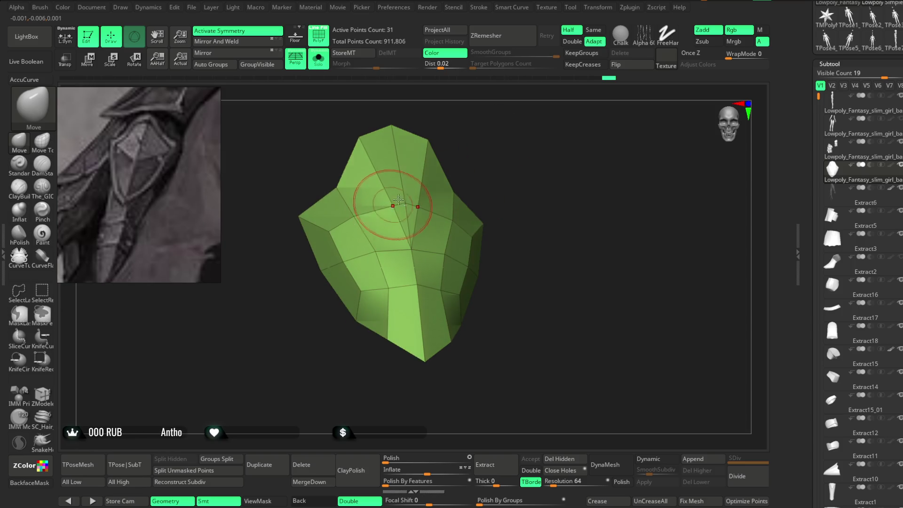
key(ctrl+z)
key(space)
drag(444, 221, 475, 221)
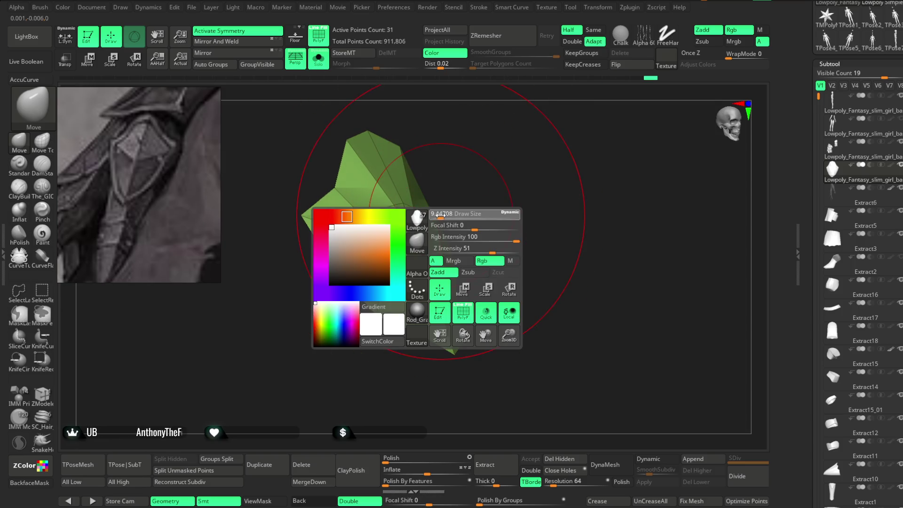
key(ctrl+z)
key(ctrl+z)
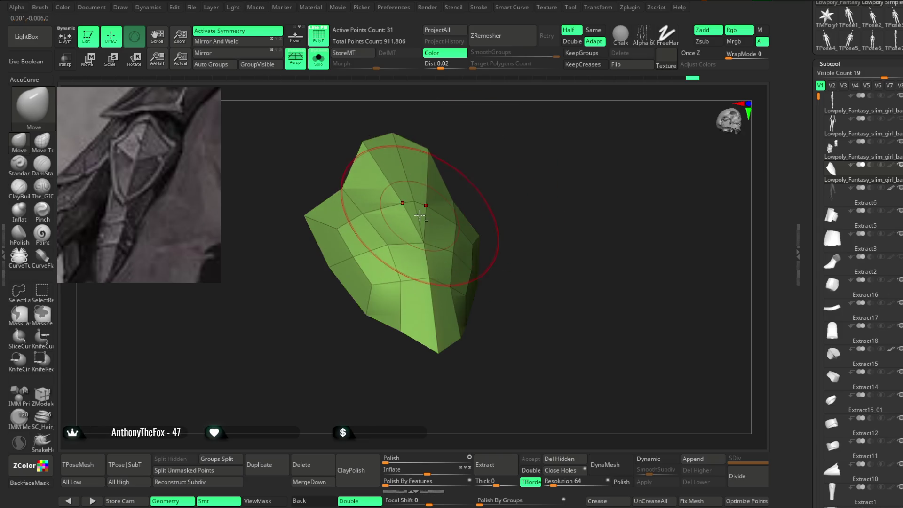
key(ctrl+z)
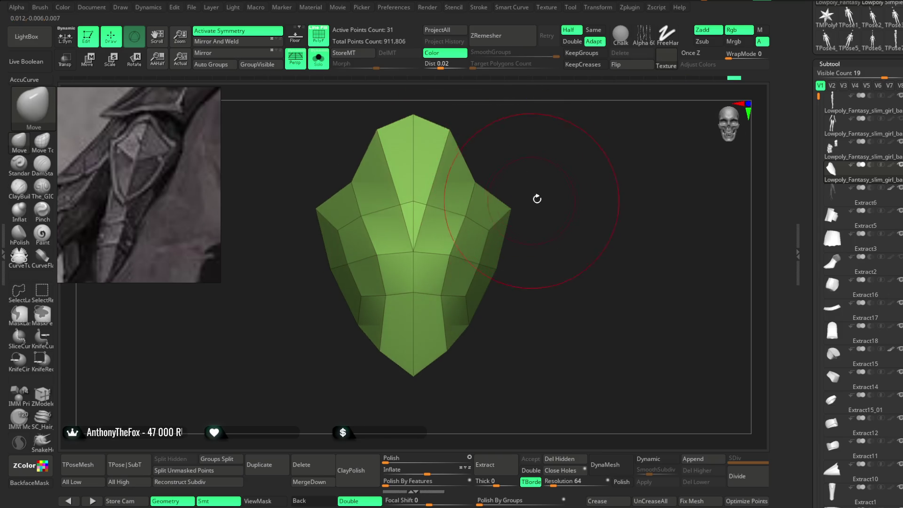
key(space)
drag(517, 172, 519, 128)
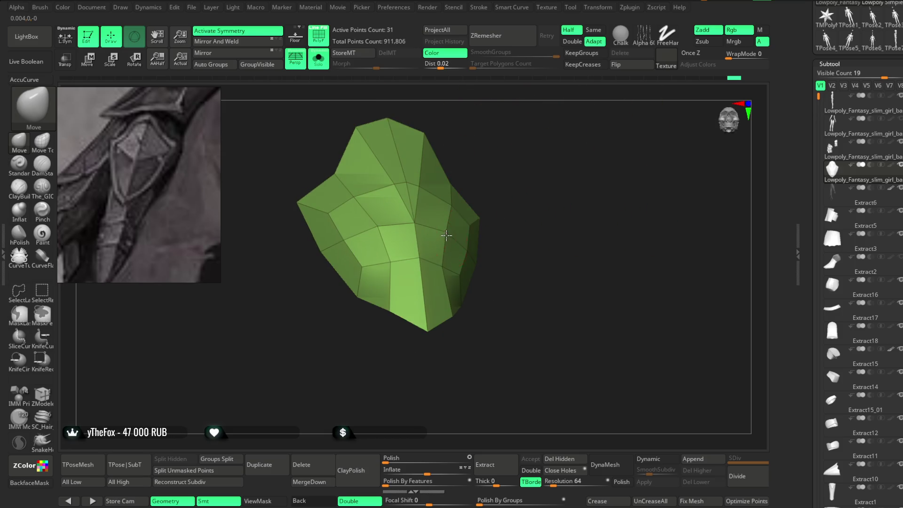
Step: Reshape the plate's upper sides with the Move brush, checking its curvature from several angles
shift+drag(512, 169, 383, 280)
drag(535, 173, 409, 275)
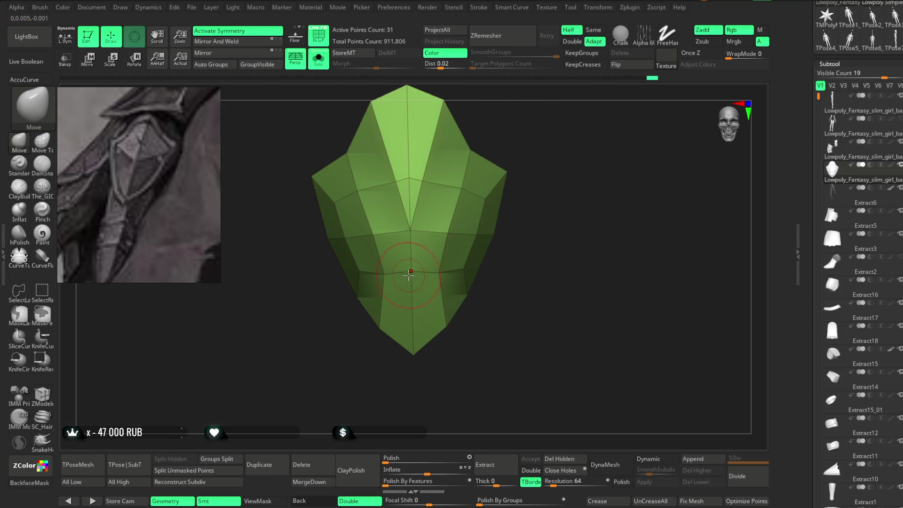
mouse_move(498, 285)
mouse_down()
mouse_move(408, 298)
mouse_move(465, 288)
mouse_up()
mouse_move(502, 259)
mouse_down()
mouse_move(416, 250)
mouse_move(420, 302)
mouse_up()
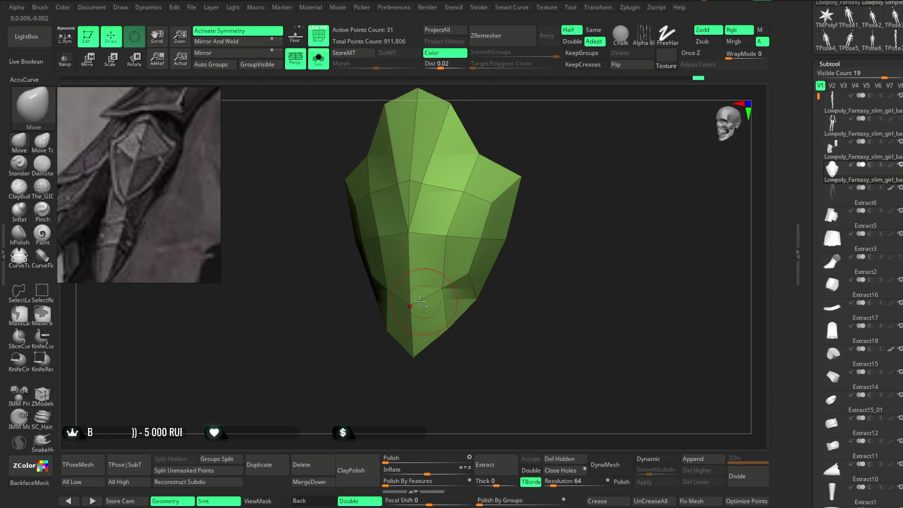
mouse_move(540, 165)
mouse_down()
mouse_move(448, 177)
mouse_move(478, 165)
mouse_move(479, 242)
mouse_move(494, 212)
mouse_move(485, 223)
mouse_up()
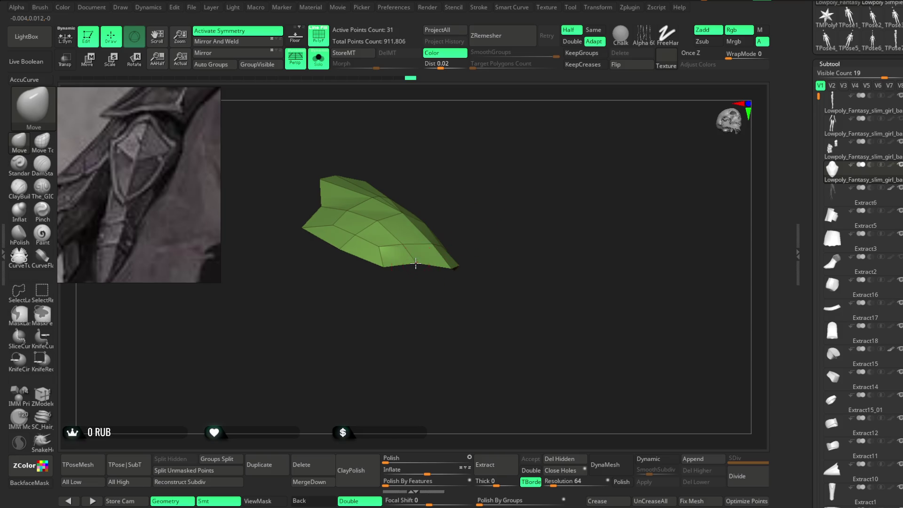
mouse_move(422, 266)
mouse_down()
mouse_move(404, 259)
mouse_move(424, 262)
mouse_move(486, 194)
mouse_move(490, 167)
mouse_up()
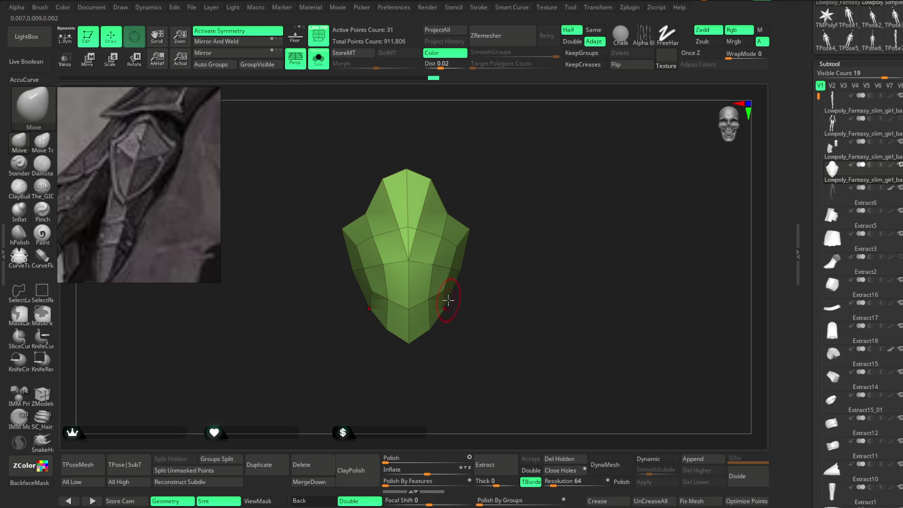
key(space)
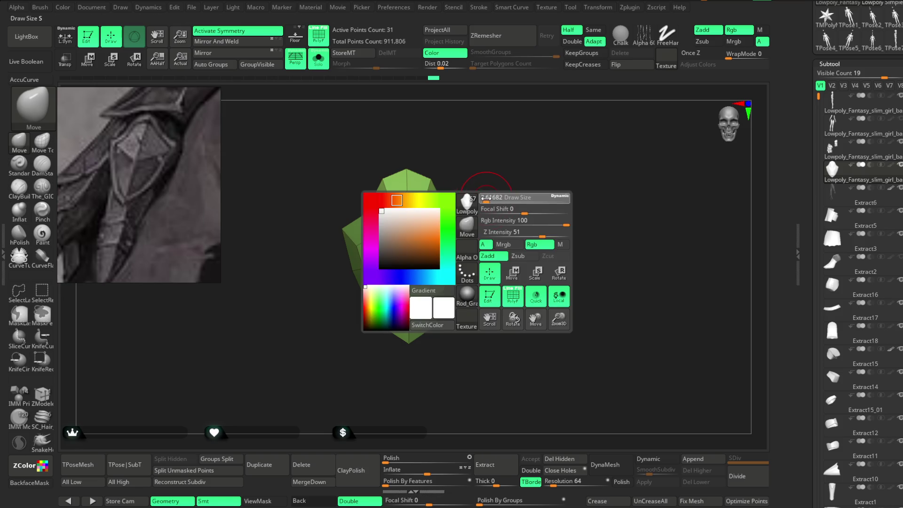
drag(494, 195, 465, 260)
mouse_move(460, 270)
mouse_down()
mouse_move(490, 198)
mouse_move(433, 275)
mouse_up()
right_drag(437, 278, 470, 242)
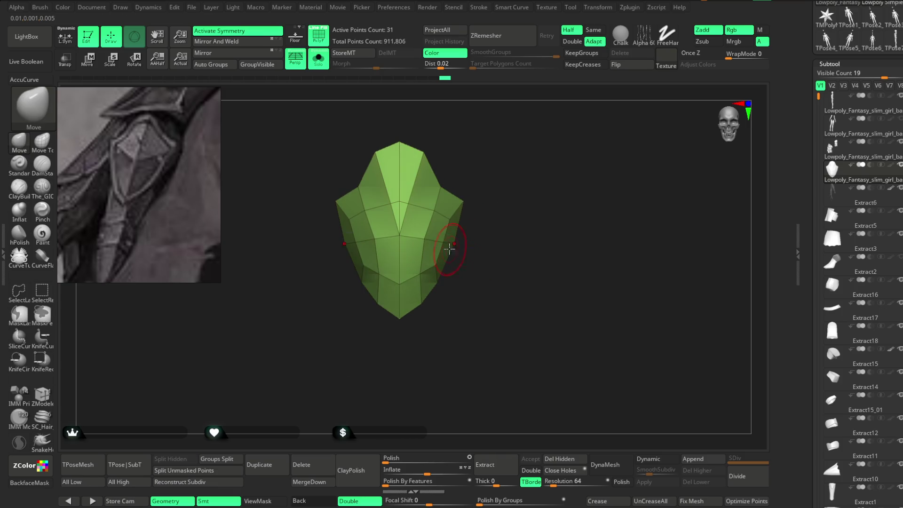
Step: Refine the plate into a symmetric pointed shield with wider shoulders, checking its side profile
right_click(472, 241)
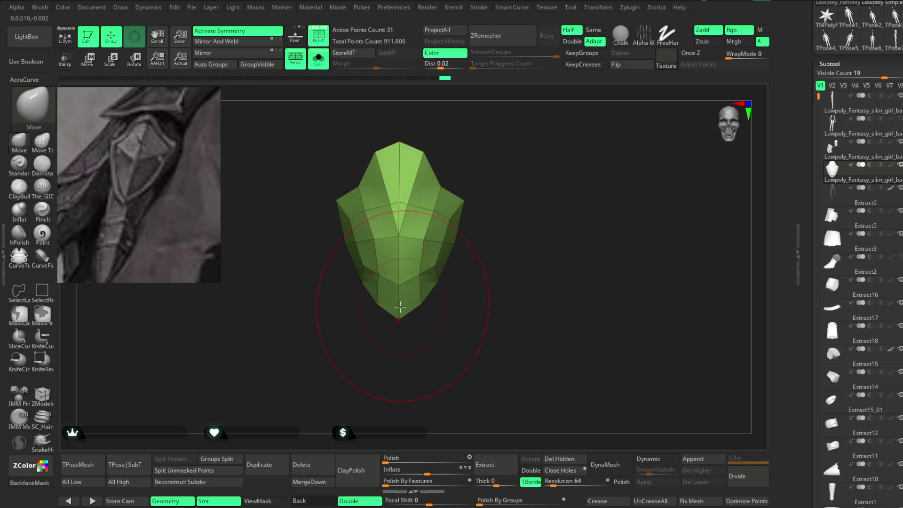
right_click(459, 188)
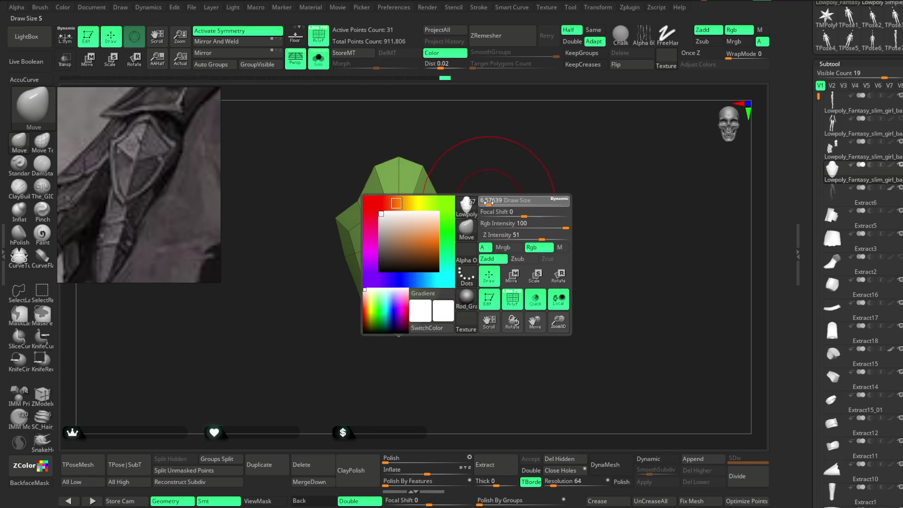
right_drag(458, 189, 470, 182)
mouse_move(441, 256)
right_down()
mouse_move(429, 294)
mouse_move(396, 247)
right_up()
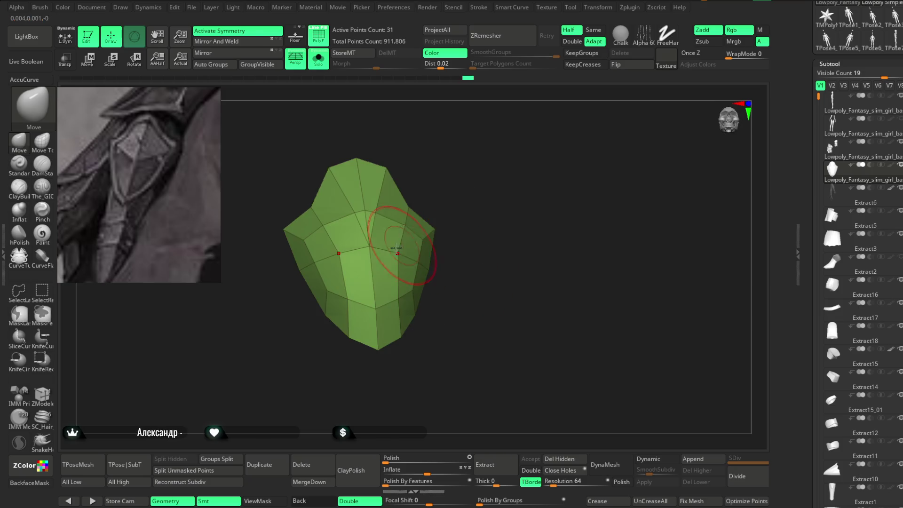
right_drag(459, 173, 473, 185)
mouse_move(420, 209)
right_down()
mouse_move(478, 147)
mouse_move(517, 158)
mouse_move(351, 238)
mouse_move(384, 208)
right_up()
key(space)
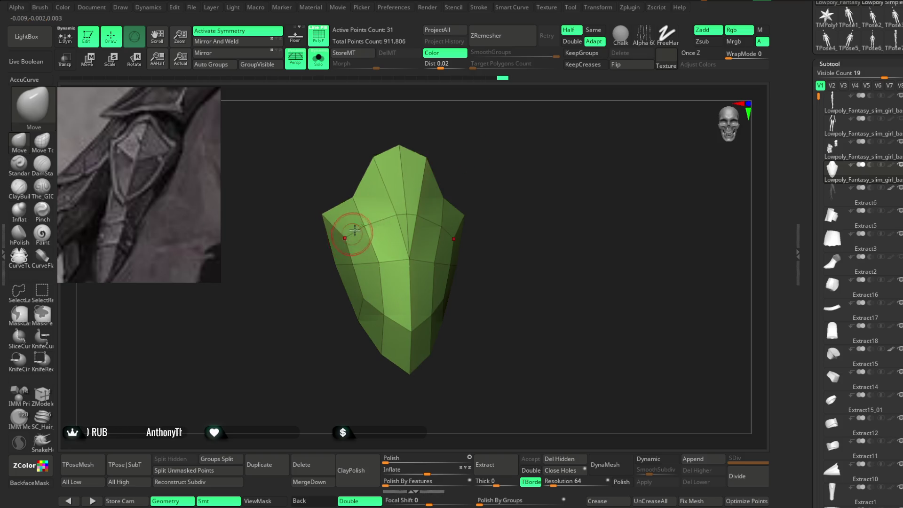
mouse_move(495, 181)
right_down()
mouse_move(484, 188)
mouse_move(466, 178)
right_up()
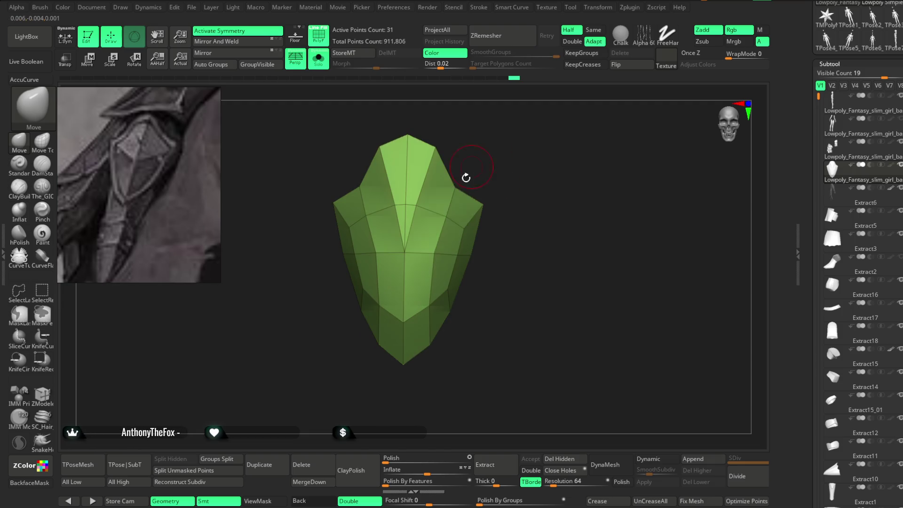
mouse_move(453, 229)
right_down()
mouse_move(476, 149)
mouse_move(514, 128)
mouse_move(491, 172)
mouse_move(500, 194)
mouse_move(493, 213)
mouse_move(368, 271)
right_up()
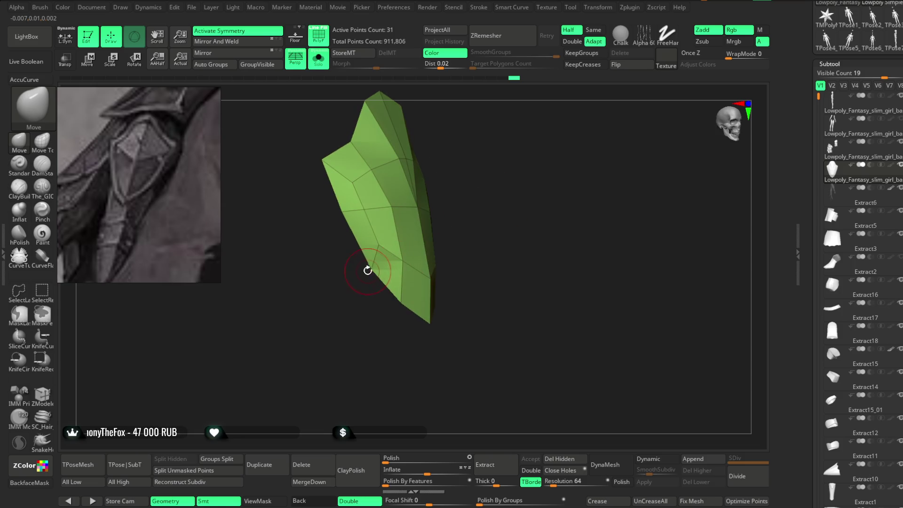
right_drag(366, 302, 381, 243)
right_drag(537, 137, 461, 251)
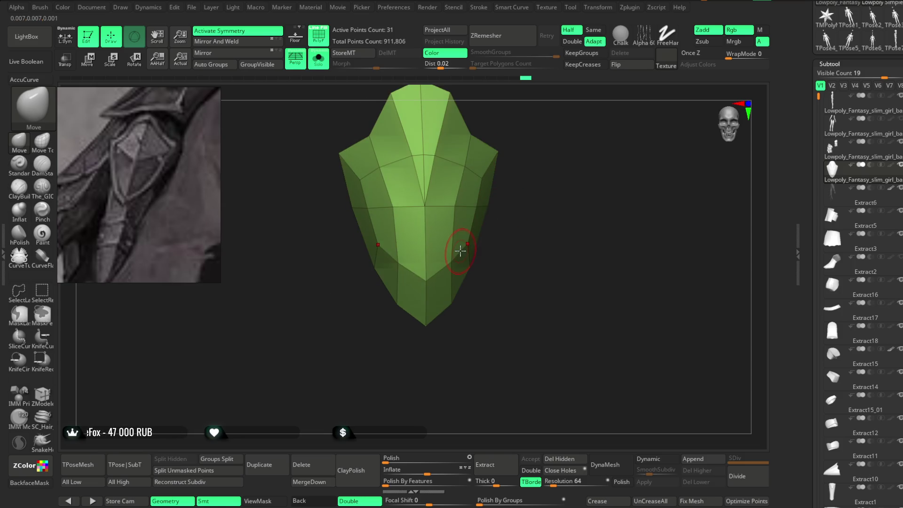
mouse_move(500, 196)
right_down()
mouse_move(462, 237)
mouse_move(506, 198)
mouse_move(467, 218)
mouse_move(510, 177)
mouse_move(514, 168)
mouse_move(498, 169)
mouse_move(511, 154)
mouse_move(418, 178)
right_up()
mouse_move(469, 162)
right_down()
mouse_move(464, 155)
mouse_move(491, 162)
right_up()
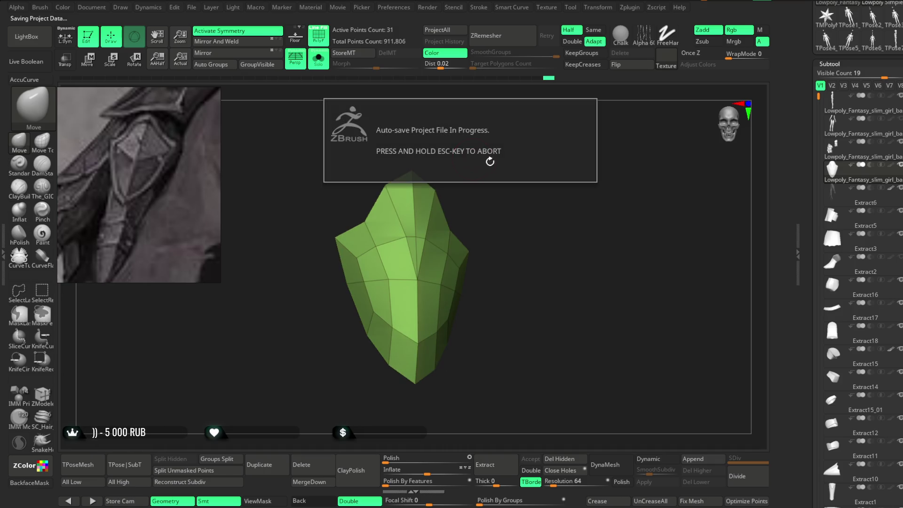
mouse_move(498, 196)
right_down()
mouse_move(499, 187)
mouse_move(499, 205)
right_up()
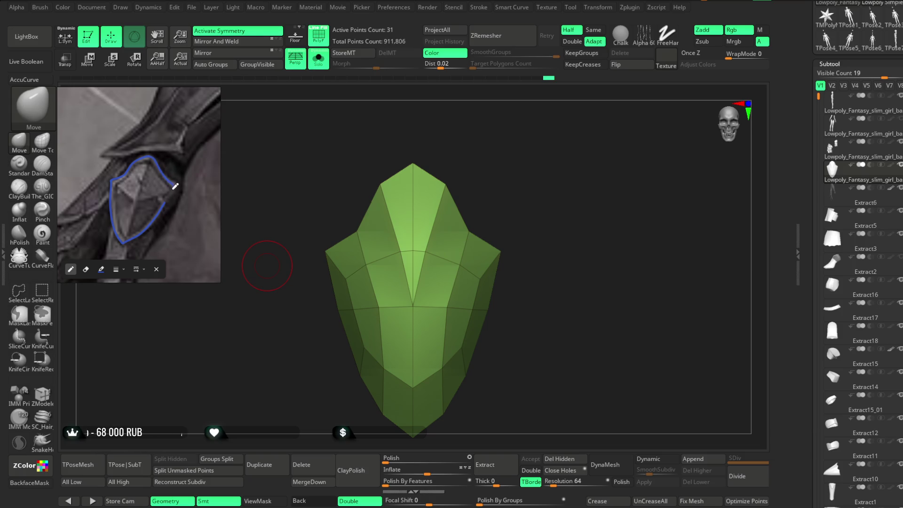
Step: Close the reference image's drawing toolbar and pan and zoom it to show the outlined plates
click(155, 267)
scroll(154, 256, down, 3)
mouse_move(151, 233)
middle_down()
mouse_move(160, 211)
mouse_move(145, 202)
middle_up()
scroll(147, 210, up, 2)
scroll(145, 203, up, 1)
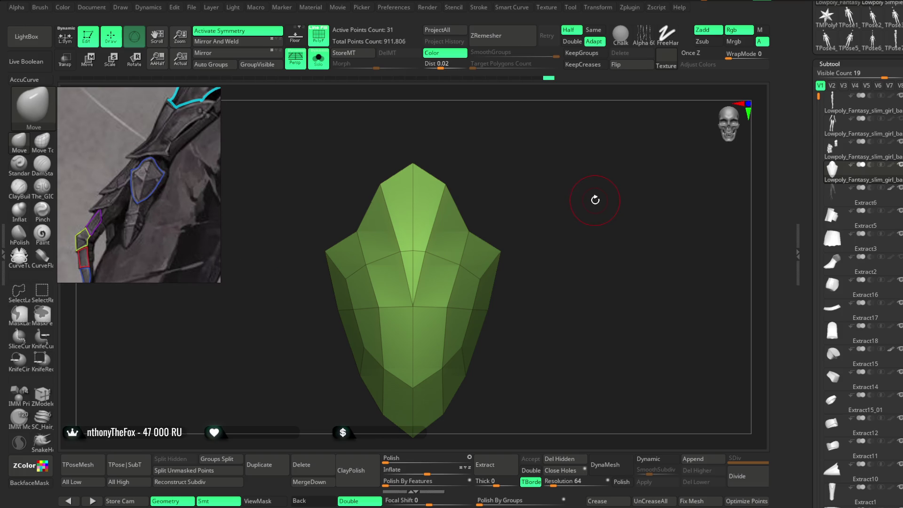
Step: Orbit around the shield plate and switch to ZModeler polygon modelling
mouse_move(526, 244)
mouse_down()
mouse_move(524, 194)
mouse_move(522, 215)
mouse_move(486, 191)
mouse_move(491, 215)
mouse_up()
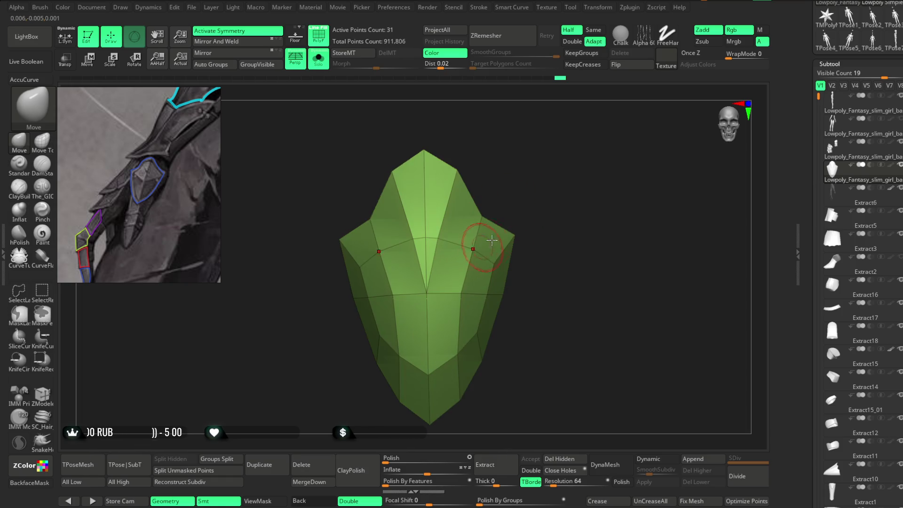
drag(468, 254, 481, 236)
drag(456, 286, 459, 286)
mouse_move(517, 225)
mouse_down()
mouse_move(536, 187)
mouse_move(506, 208)
mouse_move(520, 151)
mouse_up()
mouse_move(518, 214)
mouse_down()
mouse_move(534, 195)
mouse_move(524, 197)
mouse_move(522, 232)
mouse_move(548, 202)
mouse_move(530, 196)
mouse_move(553, 193)
mouse_move(531, 191)
mouse_up()
click(42, 395)
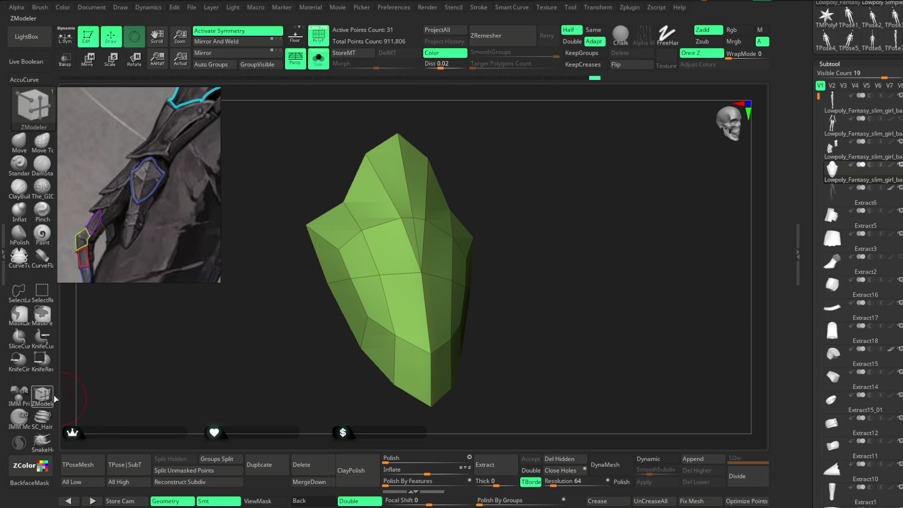
Step: Choose the ZModeler Swivel edge action and turn Solo off to show the full character
key(space)
click(489, 365)
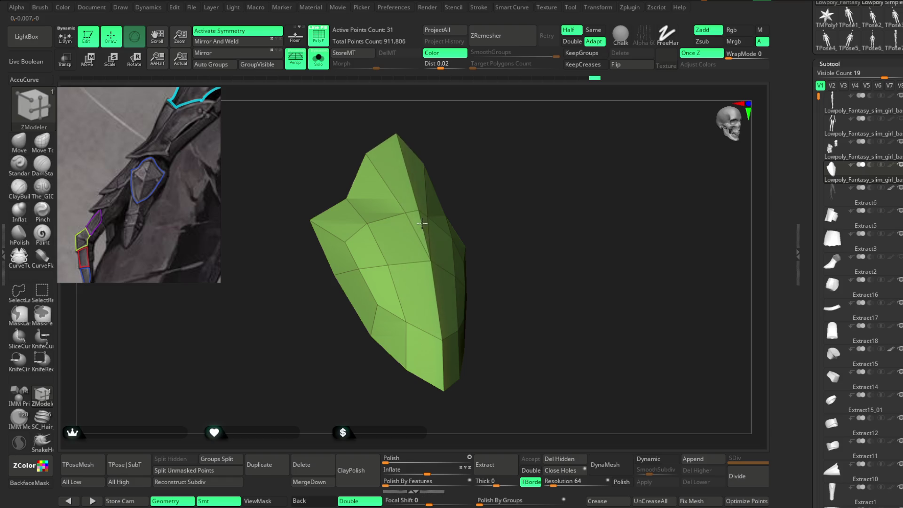
mouse_move(510, 191)
mouse_down()
mouse_move(518, 167)
mouse_move(484, 178)
mouse_move(507, 185)
mouse_up()
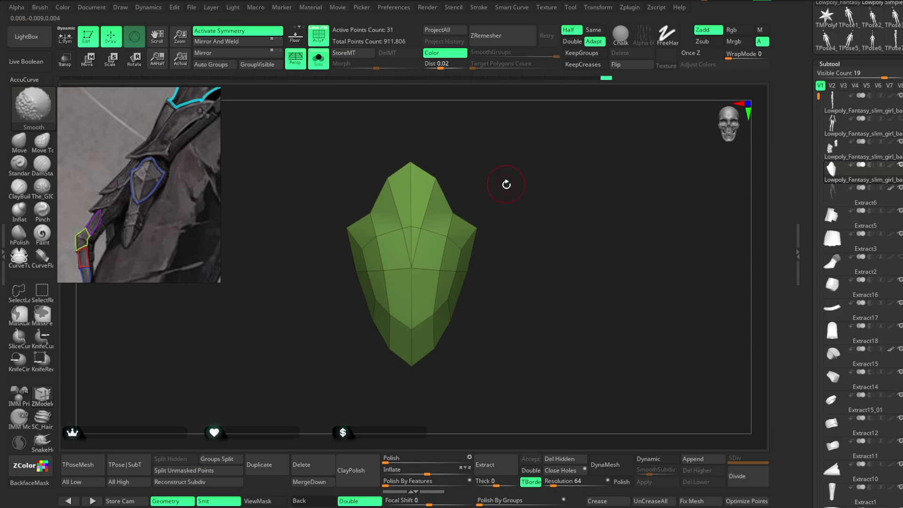
key(alt+s)
scroll(474, 369, down, 10)
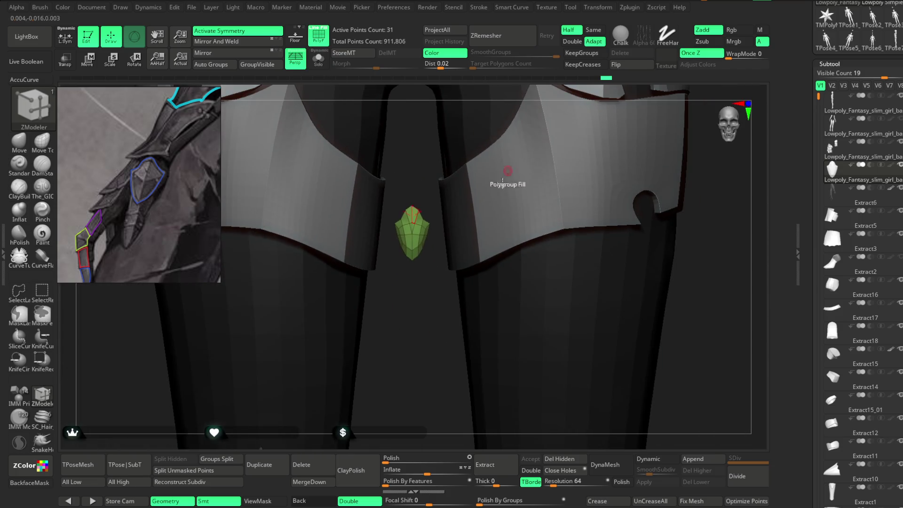
key(f)
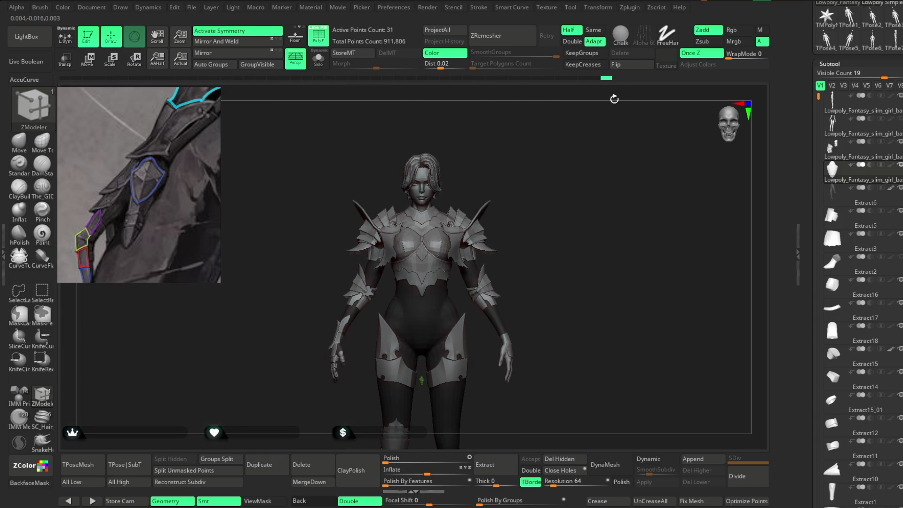
Step: Switch to the Move gizmo and place it up near the character's head
key(w)
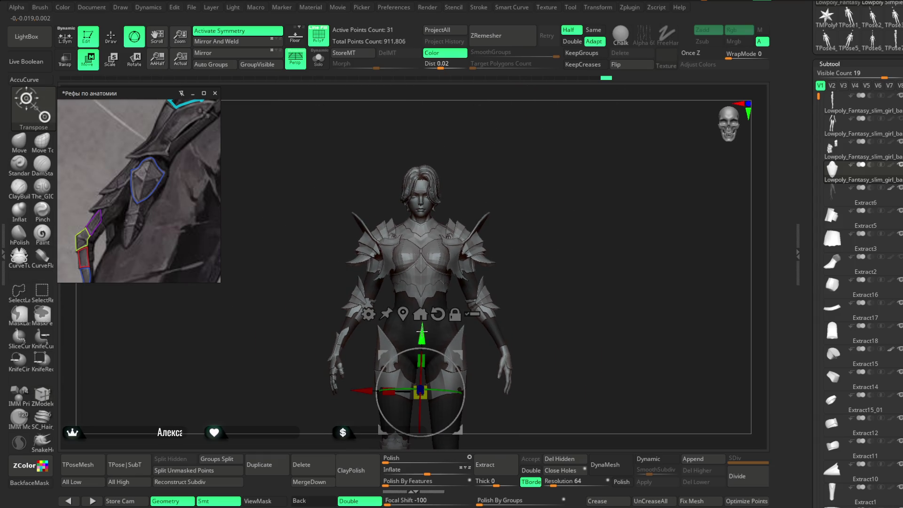
alt+drag(421, 335, 423, 97)
scroll(516, 225, up, 3)
ctrl+shift+drag(499, 199, 522, 329)
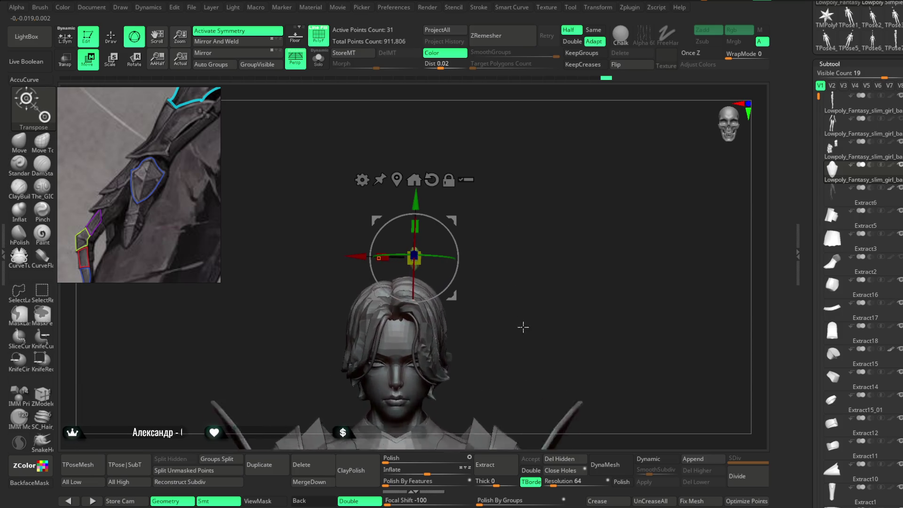
ctrl+shift+click(536, 289)
ctrl+shift+click(537, 289)
scroll(575, 181, up, 5)
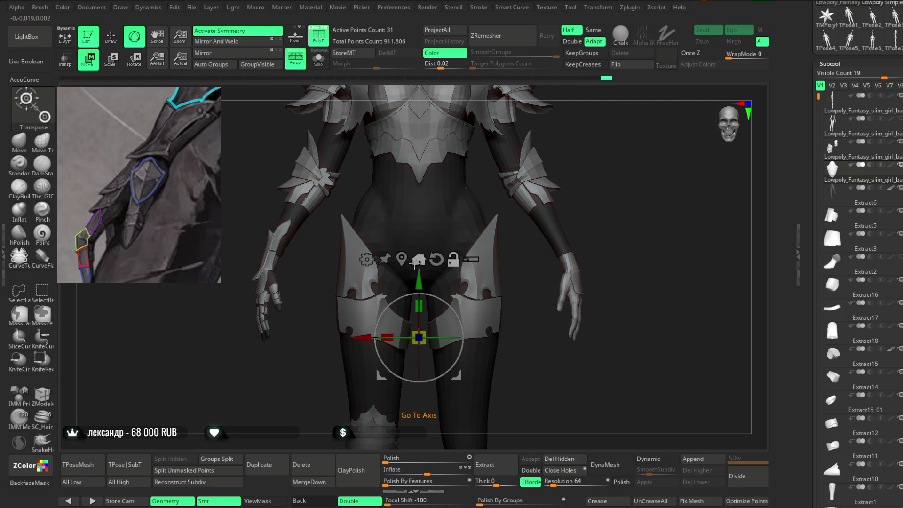
Step: Recentre the gizmo on the green plate and drag the plate up above the head
click(422, 262)
alt+drag(566, 158, 547, 253)
alt+drag(403, 433, 412, 208)
alt+drag(512, 93, 496, 268)
alt+drag(399, 316, 399, 118)
alt+drag(514, 142, 514, 242)
mouse_move(402, 200)
alt+mouse_down()
mouse_move(464, 182)
mouse_move(508, 342)
alt+mouse_up()
Step: Frame the green plate and switch to the Move brush with B, M, V
key(q)
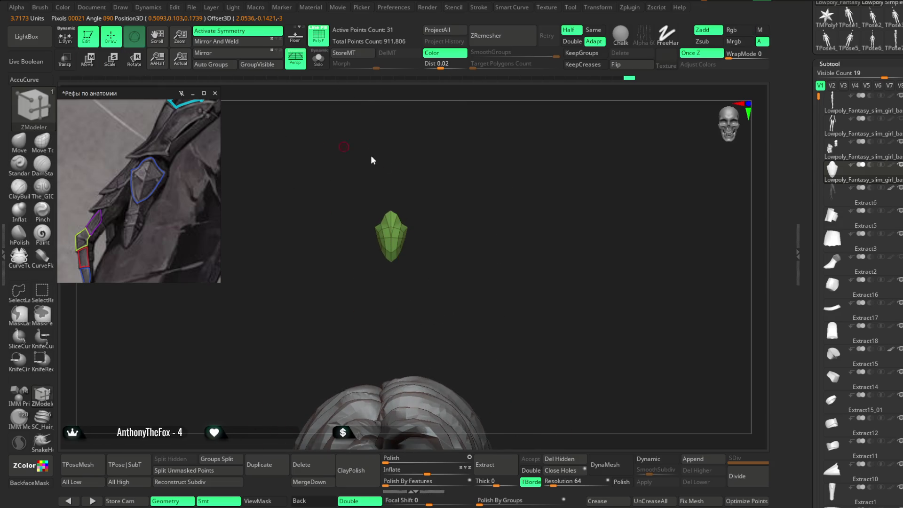
key(f)
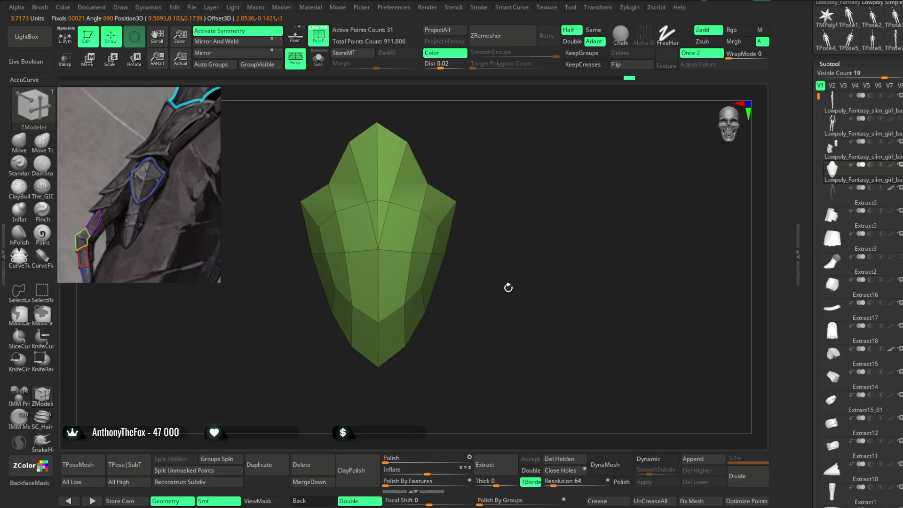
drag(508, 196, 517, 196)
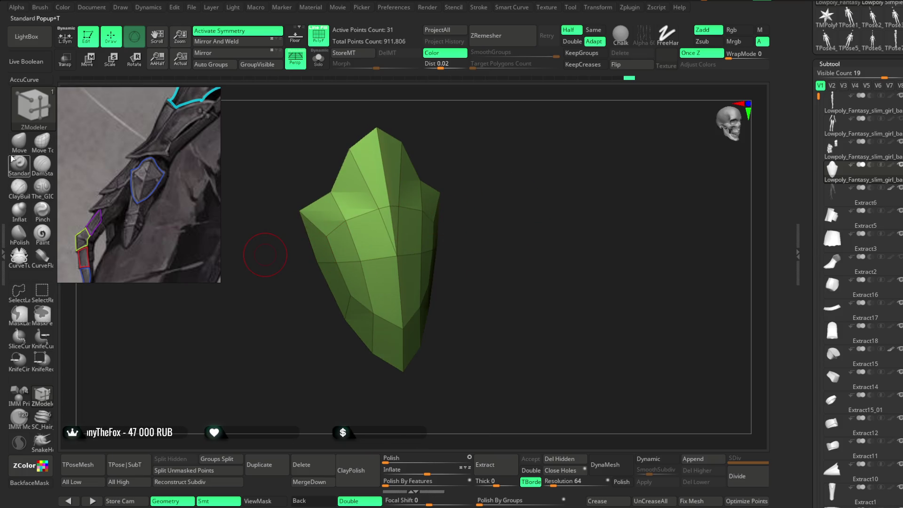
key(b)
key(m)
key(v)
Step: Nudge the plate's vertices to fine-tune its shield shape, checking it front-on and in profile
shift+drag(265, 254, 393, 179)
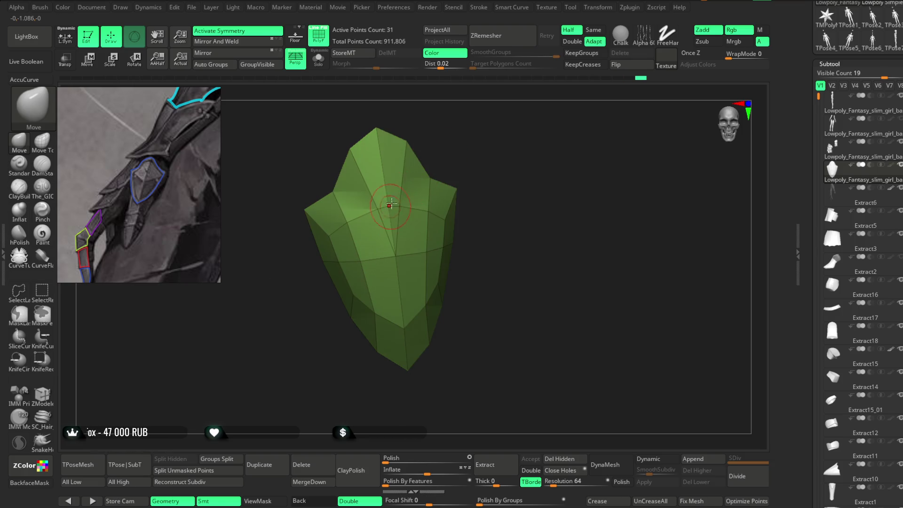
key(space)
key(f)
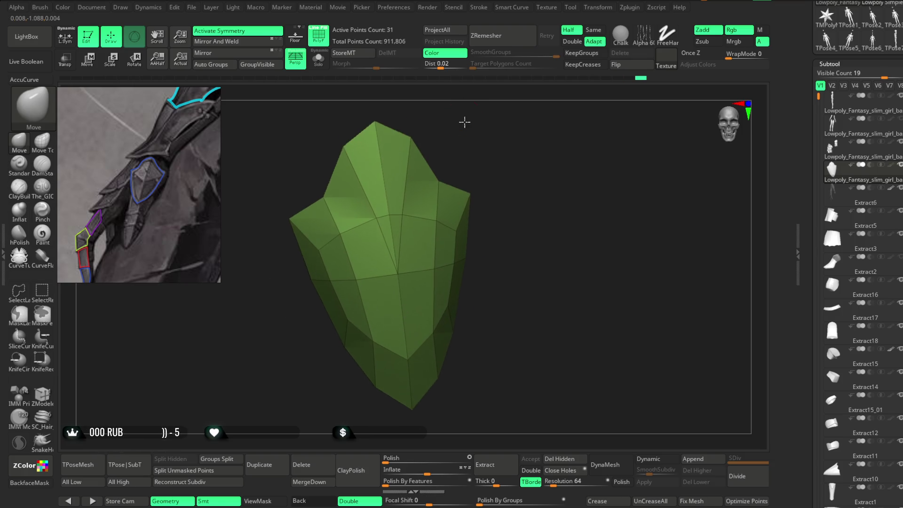
mouse_move(413, 196)
right_down()
mouse_move(427, 205)
mouse_move(465, 107)
right_up()
mouse_move(417, 204)
right_down()
mouse_move(480, 137)
mouse_move(453, 205)
mouse_move(478, 169)
mouse_move(409, 180)
mouse_move(478, 145)
mouse_move(382, 228)
right_up()
mouse_move(466, 170)
right_down()
mouse_move(463, 162)
mouse_move(494, 145)
mouse_move(482, 148)
mouse_move(399, 295)
mouse_move(518, 211)
mouse_move(480, 155)
mouse_move(480, 168)
mouse_move(439, 209)
mouse_move(453, 217)
mouse_move(486, 150)
mouse_move(443, 239)
right_up()
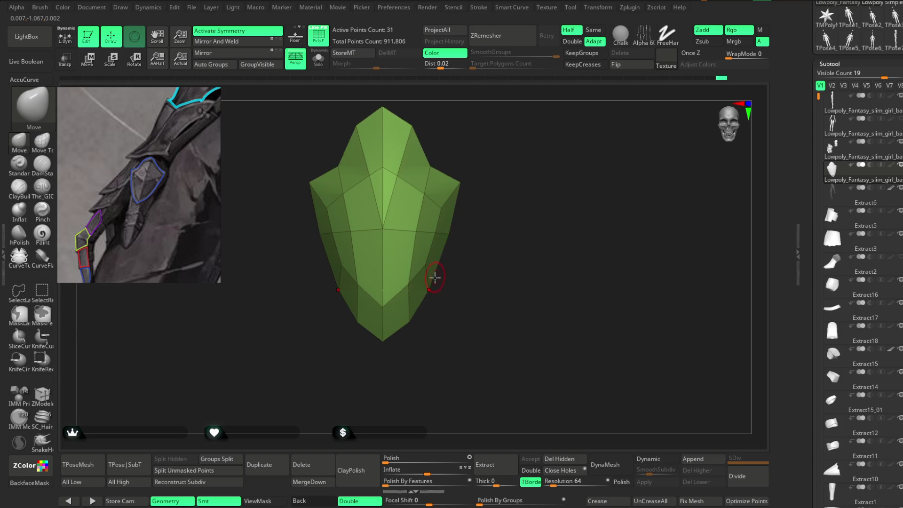
mouse_move(490, 168)
right_down()
mouse_move(482, 153)
mouse_move(458, 167)
mouse_move(490, 160)
mouse_move(476, 164)
mouse_move(481, 153)
mouse_move(480, 180)
mouse_move(489, 140)
mouse_move(512, 191)
right_up()
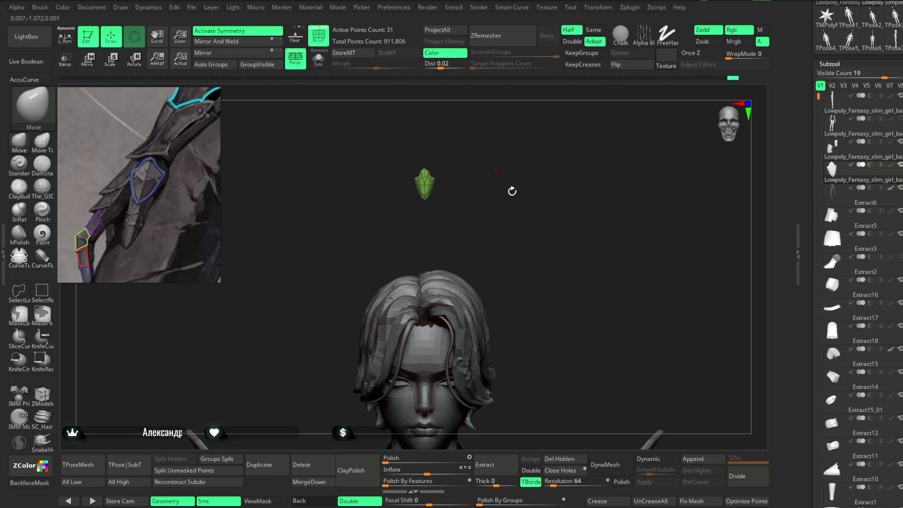
Step: Slide the green plate sideways with the Transpose gizmo, then bring up the Geometry settings
key(w)
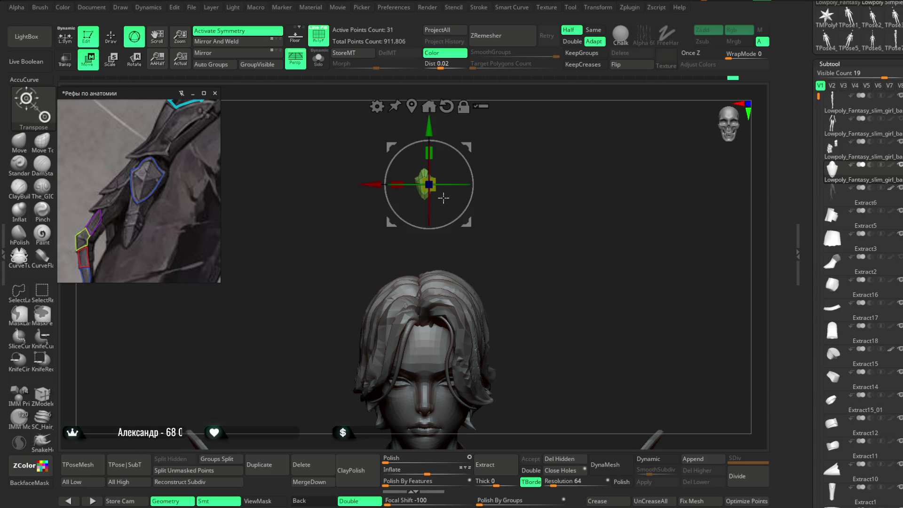
ctrl+right_drag(535, 220, 640, 216)
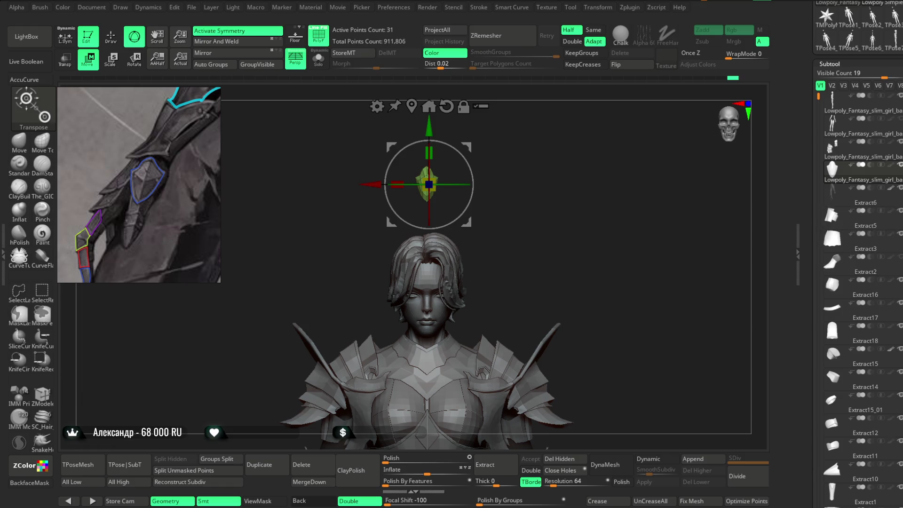
key(q)
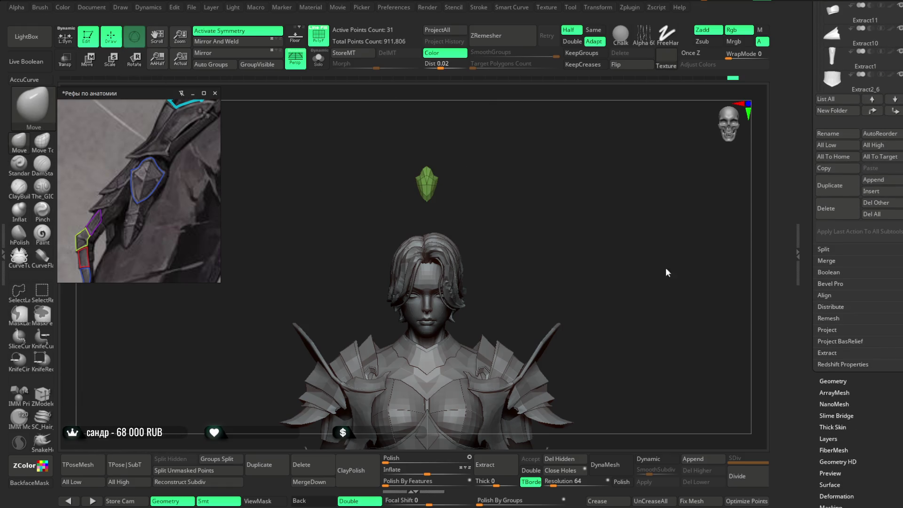
click(834, 393)
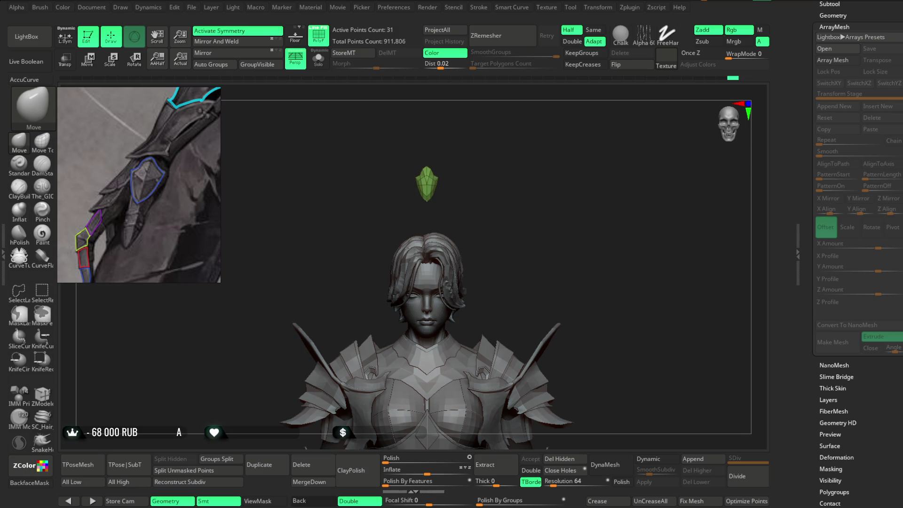
click(833, 16)
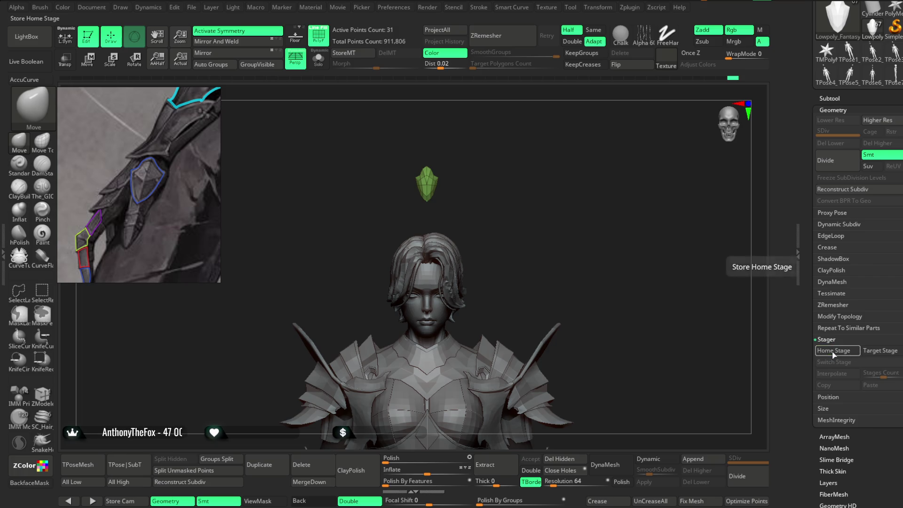
Step: Bring the gizmo down to the left hand and turn the green plate sideways
mouse_move(621, 323)
alt+mouse_down()
mouse_move(637, 200)
mouse_move(631, 245)
alt+mouse_up()
key(w)
mouse_move(474, 86)
mouse_down()
mouse_move(478, 115)
mouse_move(561, 155)
mouse_move(518, 175)
mouse_up()
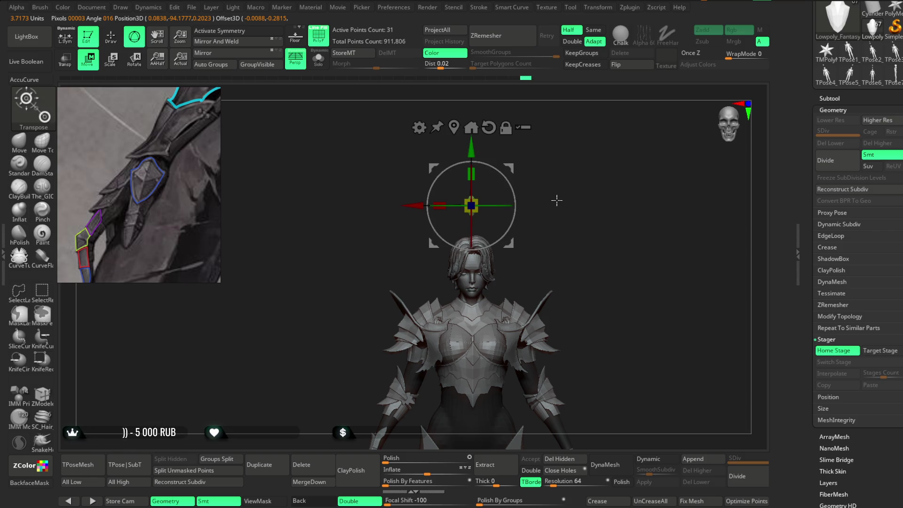
key(ctrl+z)
key(ctrl+z)
key(ctrl+z)
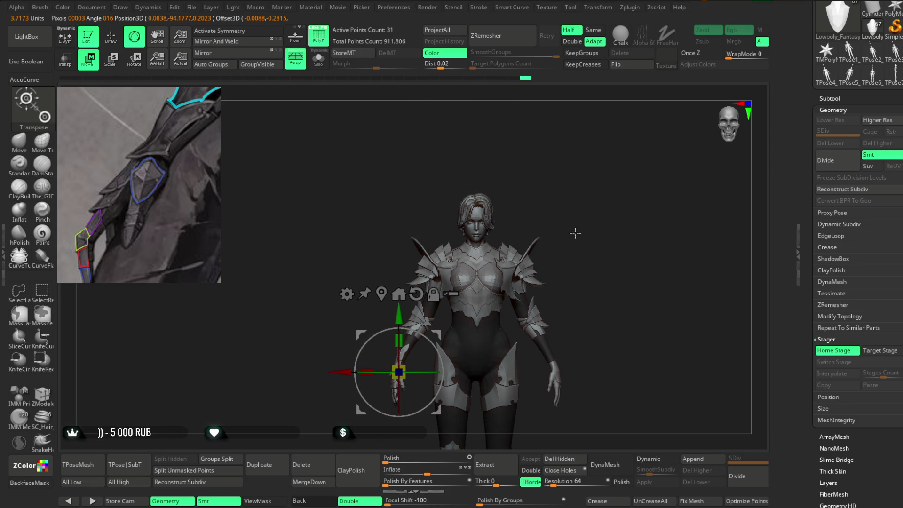
key(f)
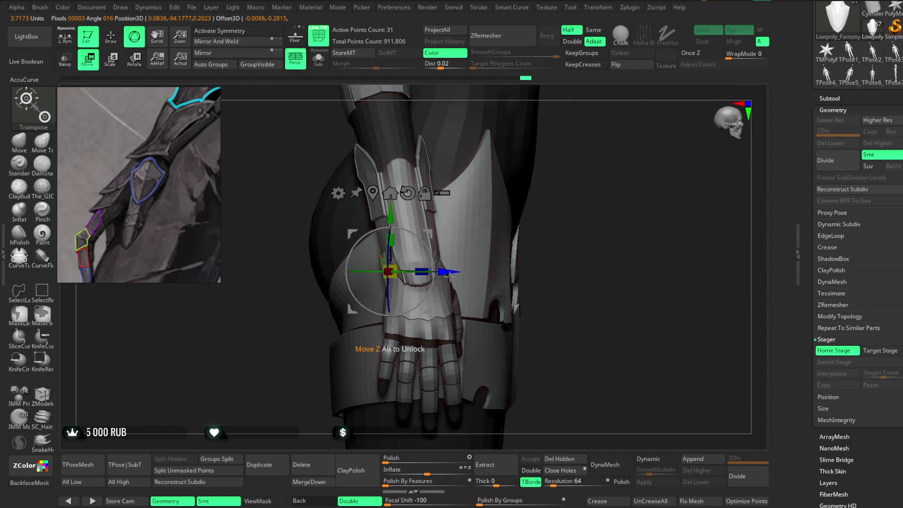
mouse_move(613, 258)
mouse_down()
mouse_move(560, 212)
mouse_move(523, 219)
mouse_move(518, 252)
mouse_up()
drag(461, 215, 420, 226)
drag(513, 203, 512, 198)
mouse_move(368, 238)
mouse_down()
mouse_move(375, 329)
mouse_move(414, 330)
mouse_up()
mouse_move(489, 221)
mouse_down()
mouse_move(507, 225)
mouse_move(496, 233)
mouse_up()
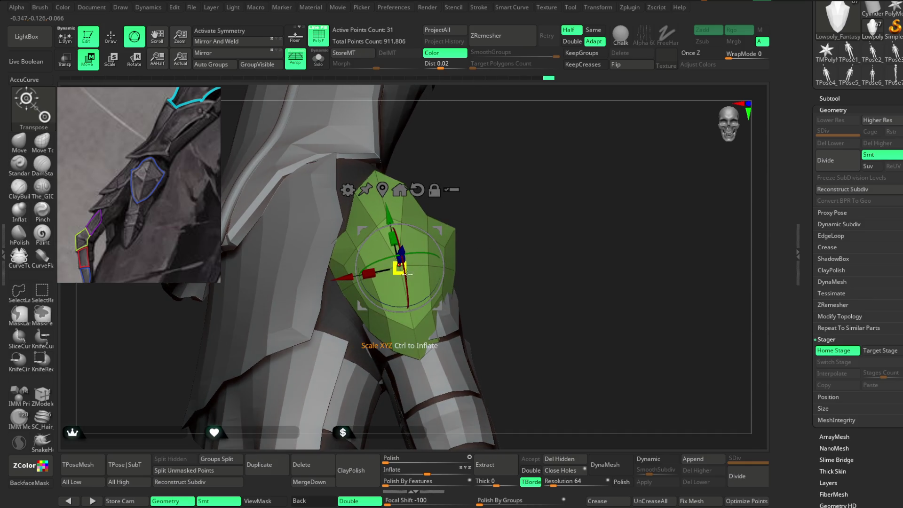
Step: Shrink the green plate, rotate it around its vertical axis and slide it onto the hand
drag(406, 272, 400, 269)
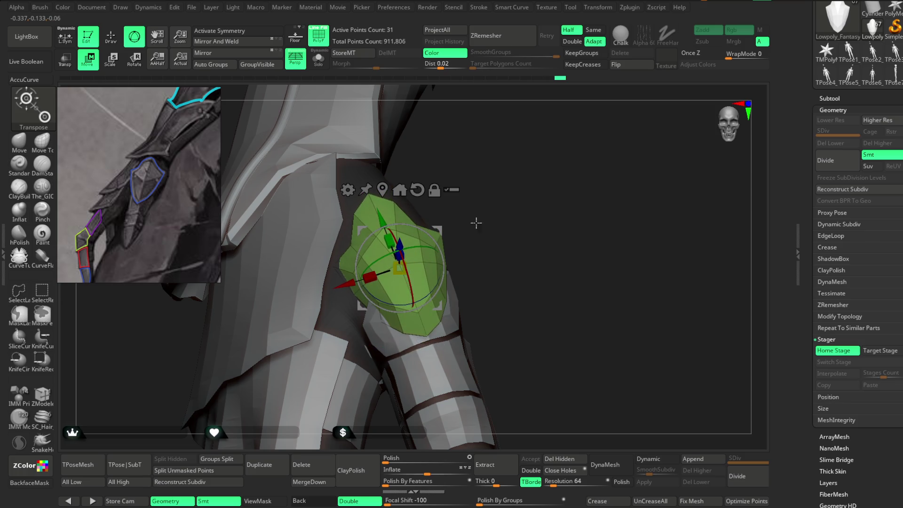
drag(477, 223, 419, 254)
mouse_move(452, 222)
mouse_down()
mouse_move(522, 211)
mouse_move(436, 250)
mouse_up()
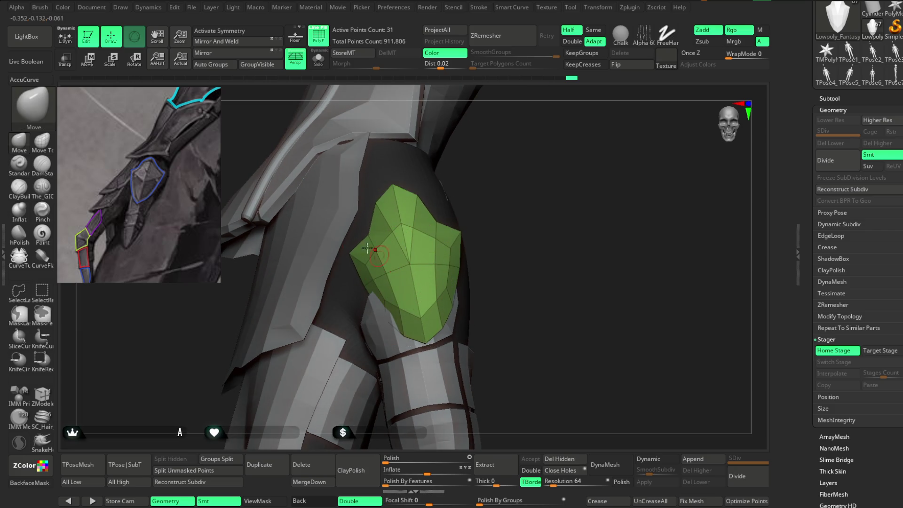
mouse_move(522, 216)
mouse_down()
mouse_move(500, 210)
mouse_move(530, 210)
mouse_move(486, 186)
mouse_up()
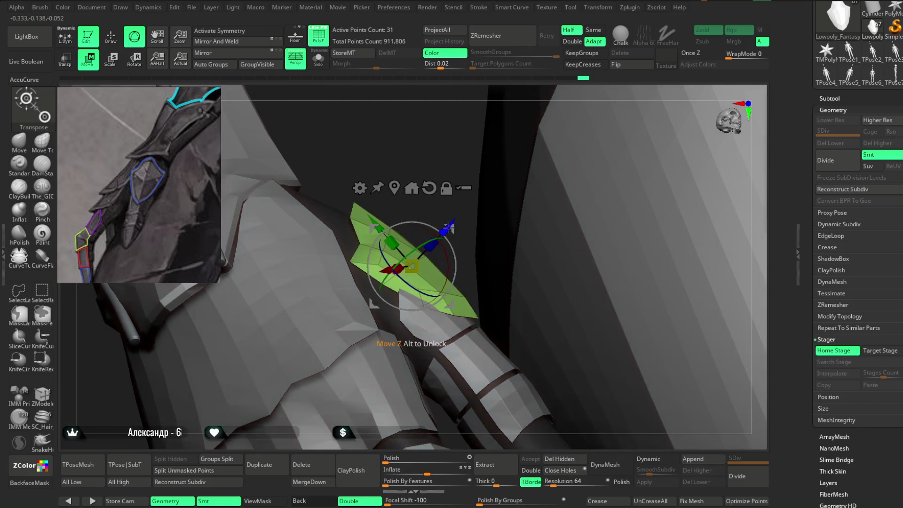
mouse_move(417, 159)
mouse_down()
mouse_move(525, 185)
mouse_move(524, 238)
mouse_move(520, 226)
mouse_move(429, 232)
mouse_move(449, 235)
mouse_up()
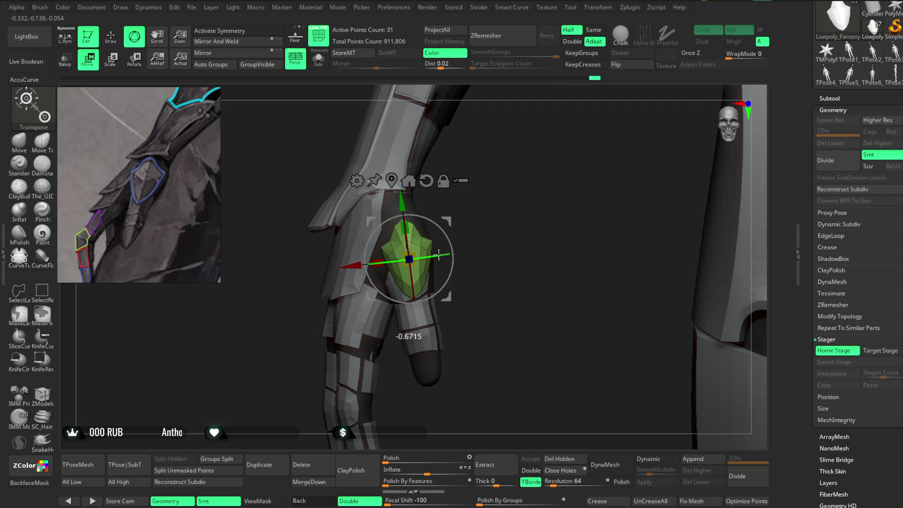
mouse_move(465, 221)
mouse_down()
mouse_move(522, 214)
mouse_move(430, 271)
mouse_up()
mouse_move(498, 202)
mouse_down()
mouse_move(490, 222)
mouse_move(505, 192)
mouse_move(429, 274)
mouse_up()
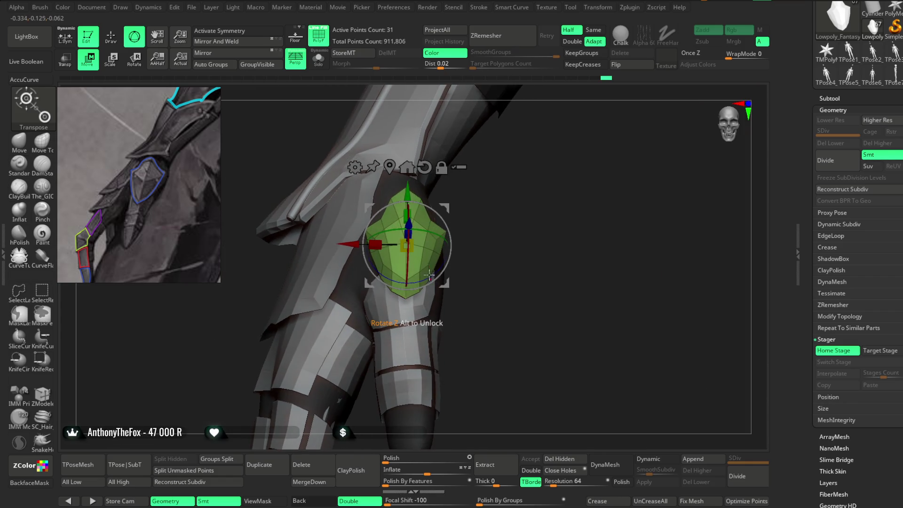
drag(505, 228, 476, 225)
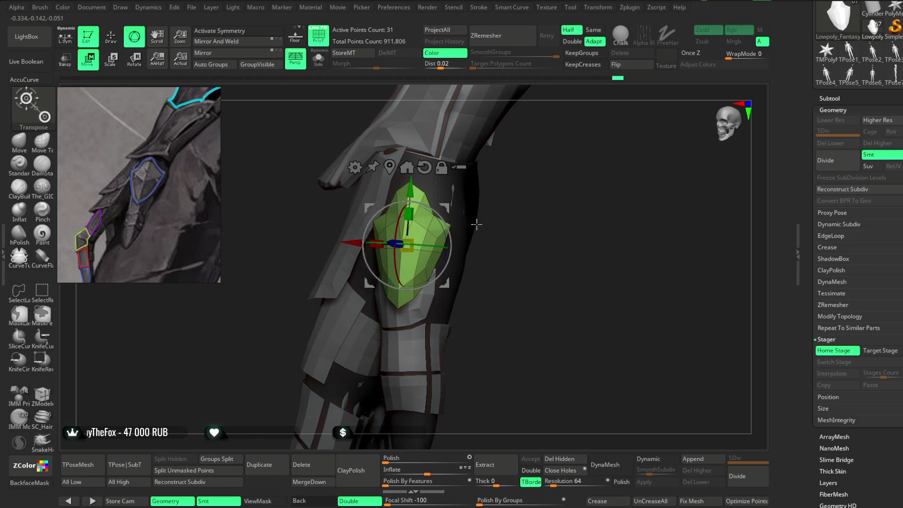
drag(355, 241, 438, 247)
mouse_move(502, 226)
mouse_down()
mouse_move(512, 216)
mouse_move(460, 218)
mouse_move(496, 227)
mouse_move(494, 236)
mouse_move(506, 196)
mouse_move(478, 216)
mouse_move(510, 210)
mouse_move(435, 231)
mouse_up()
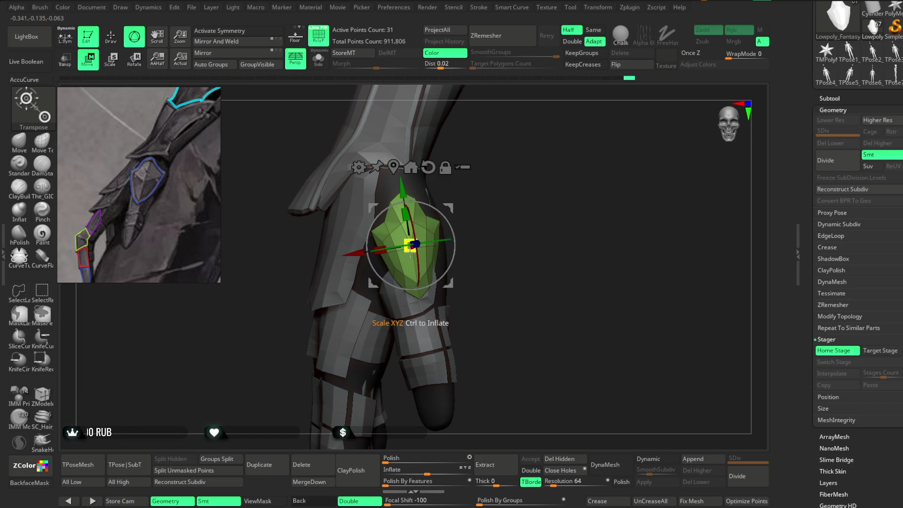
mouse_move(511, 173)
mouse_down()
mouse_move(480, 200)
mouse_move(493, 200)
mouse_move(491, 210)
mouse_up()
Step: Try a Bend Curve deformer on the plate, then revert to the standard transform gizmo
click(361, 168)
click(468, 198)
click(360, 168)
click(368, 179)
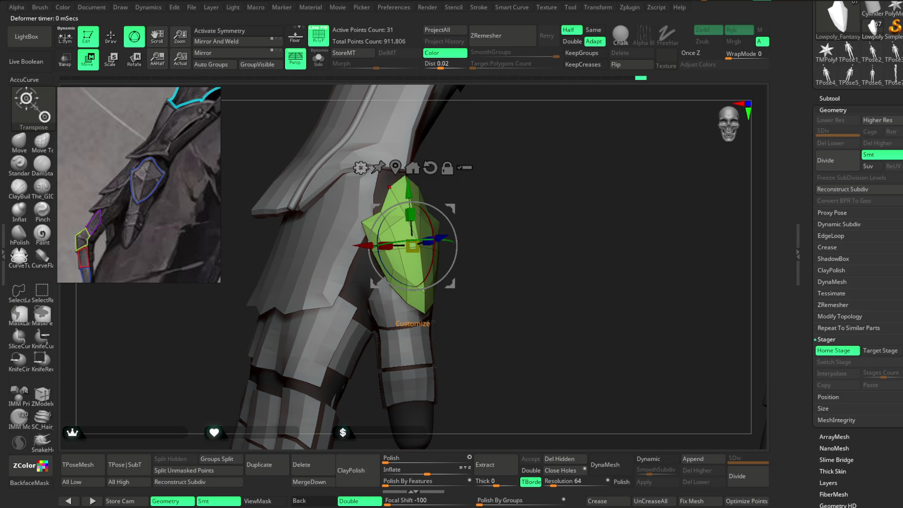
Step: Switch to the Target Stage and put the gizmo on the green plate above the head
key(q)
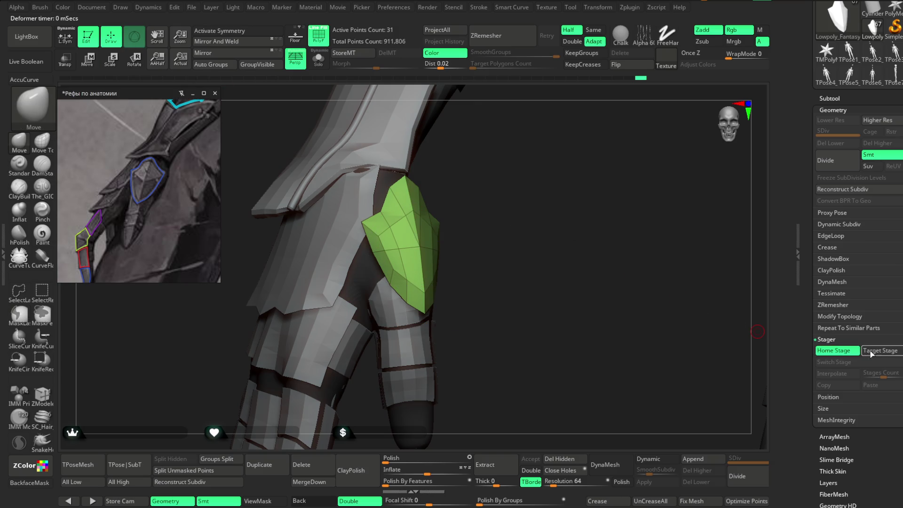
click(875, 350)
mouse_move(611, 355)
mouse_down()
mouse_move(540, 218)
mouse_move(497, 280)
mouse_move(520, 299)
mouse_up()
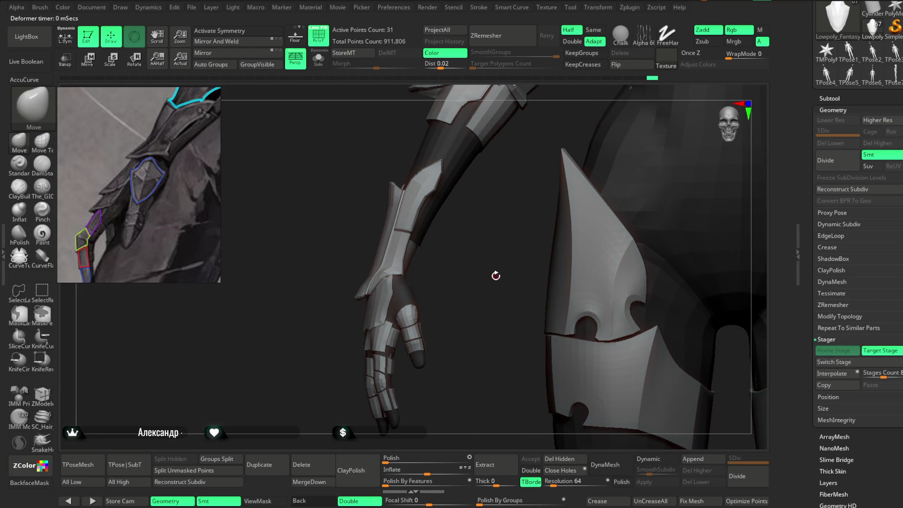
key(f)
mouse_move(586, 187)
alt+mouse_down()
mouse_move(558, 258)
mouse_move(640, 139)
mouse_move(565, 262)
alt+mouse_up()
key(w)
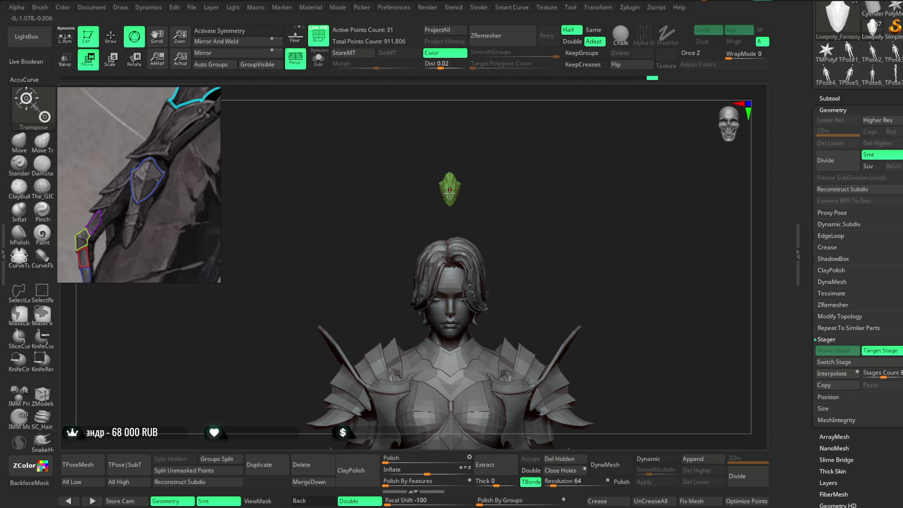
alt+drag(509, 153, 492, 186)
mouse_move(326, 148)
alt+mouse_down()
mouse_move(524, 242)
mouse_move(574, 159)
alt+mouse_up()
click(353, 336)
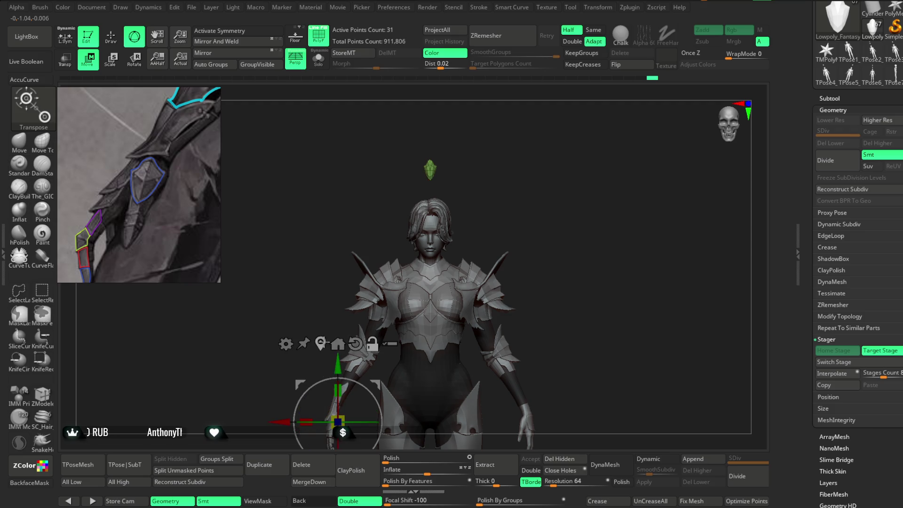
key(f)
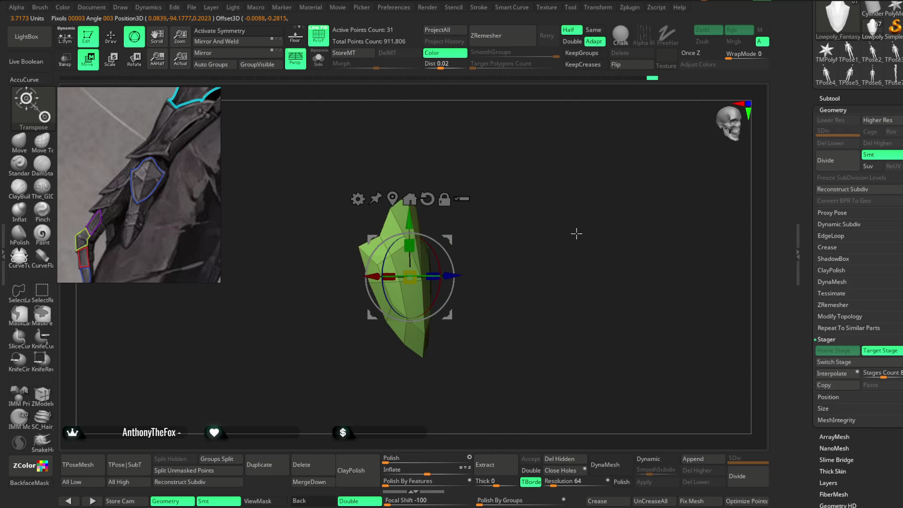
Step: Bend the plate's tip slightly with a Bend Arc deformer, then restore the standard gizmo
click(362, 196)
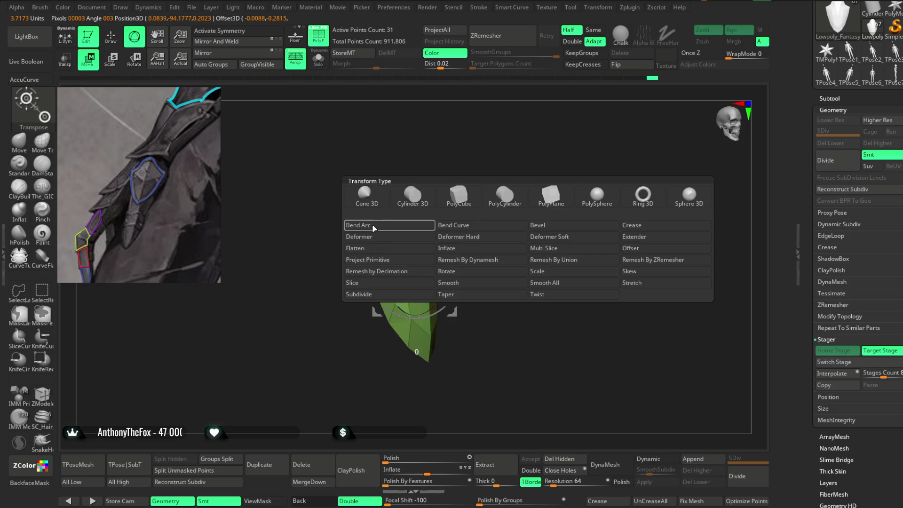
click(373, 225)
drag(526, 177, 456, 242)
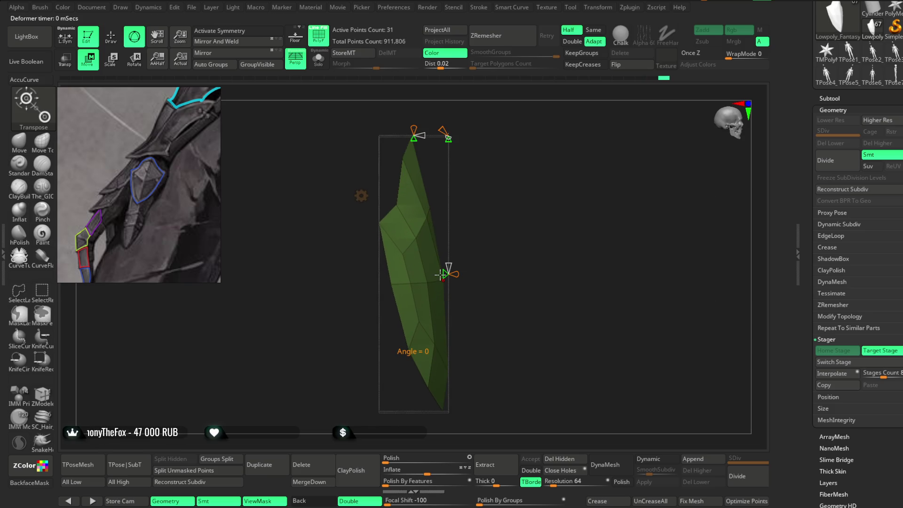
drag(434, 275, 433, 275)
mouse_move(523, 216)
mouse_down()
mouse_move(482, 208)
mouse_move(557, 145)
mouse_move(573, 172)
mouse_move(570, 157)
mouse_move(555, 193)
mouse_move(520, 193)
mouse_move(550, 199)
mouse_up()
click(371, 224)
click(534, 232)
Step: Look over the head and hip, then make the armour body mesh the active subtool
drag(535, 232, 536, 160)
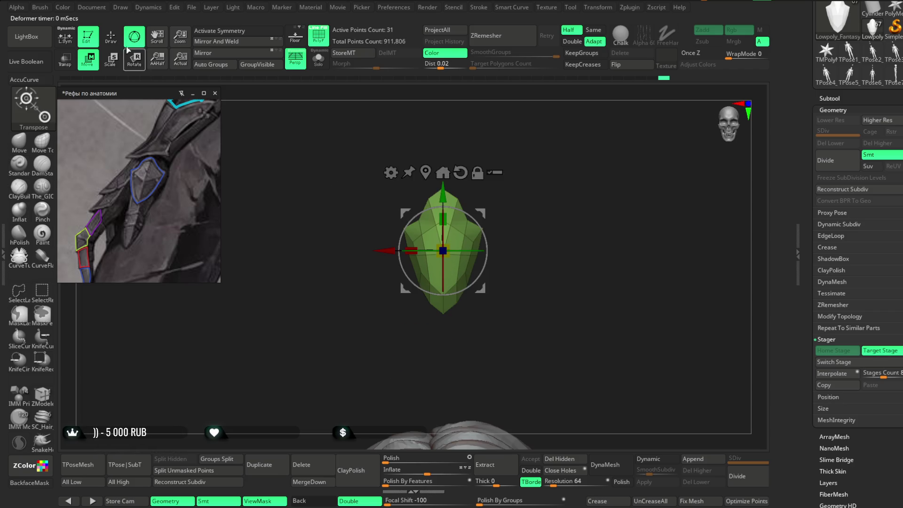
click(110, 37)
mouse_move(369, 172)
mouse_down()
mouse_move(516, 246)
mouse_move(502, 255)
mouse_up()
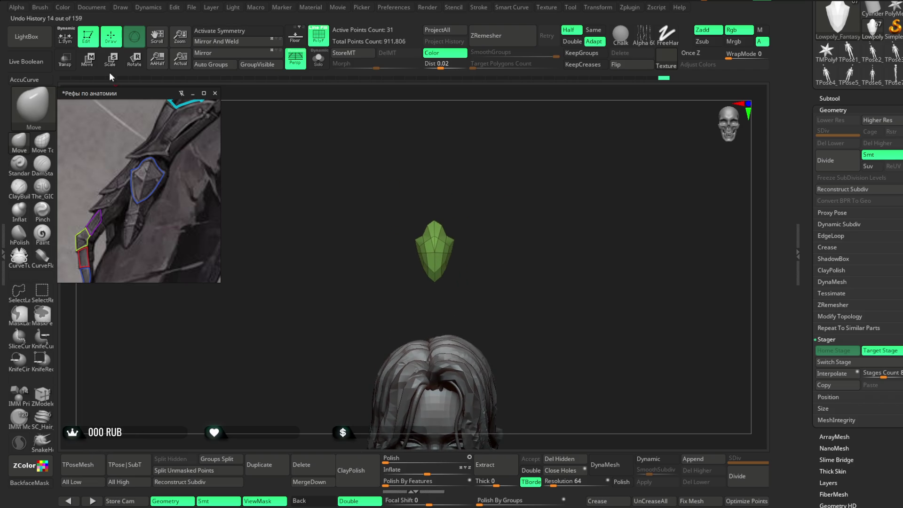
key(w)
mouse_move(517, 202)
mouse_down()
mouse_move(520, 188)
mouse_move(248, 141)
mouse_up()
key(q)
mouse_move(532, 301)
mouse_down()
mouse_move(532, 186)
mouse_move(559, 179)
mouse_up()
scroll(567, 225, up, 3)
alt+drag(567, 226, 548, 141)
mouse_move(535, 192)
mouse_down()
mouse_move(573, 209)
mouse_move(565, 215)
mouse_move(625, 323)
mouse_move(621, 174)
mouse_up()
alt+click(406, 296)
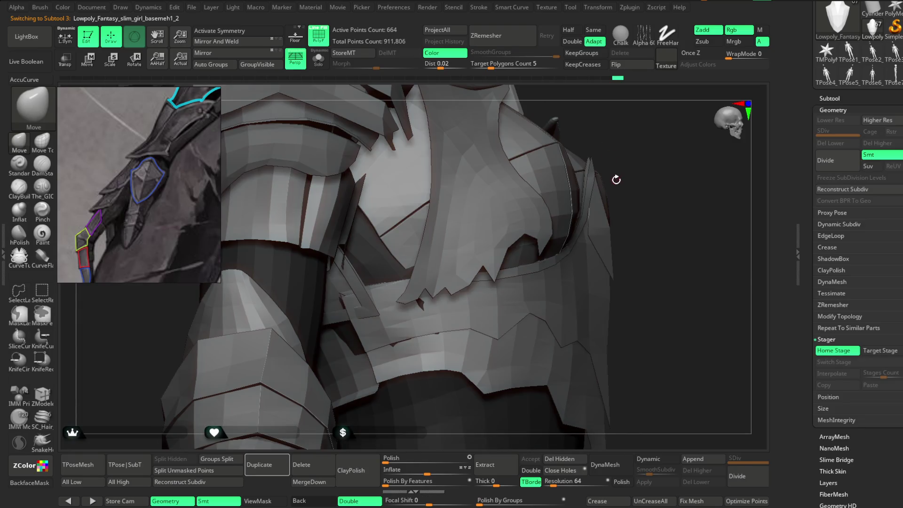
key(f)
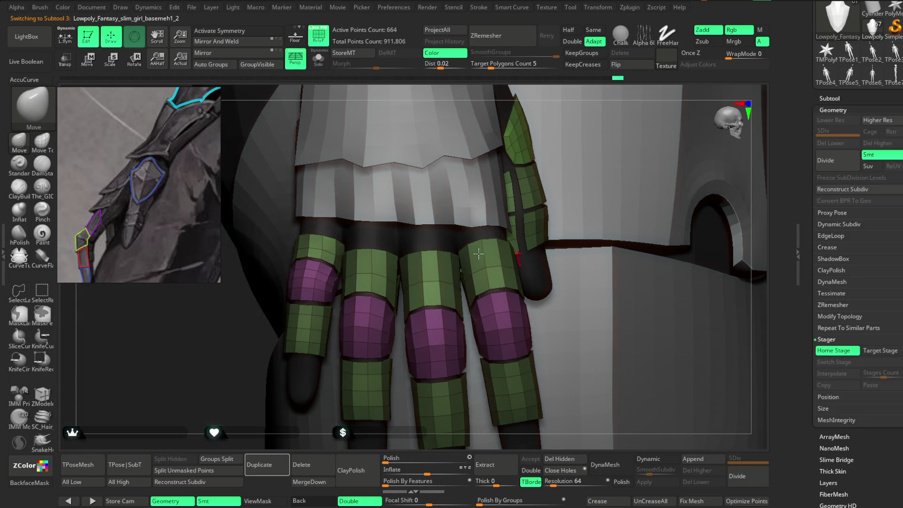
scroll(75, 220, down, 5)
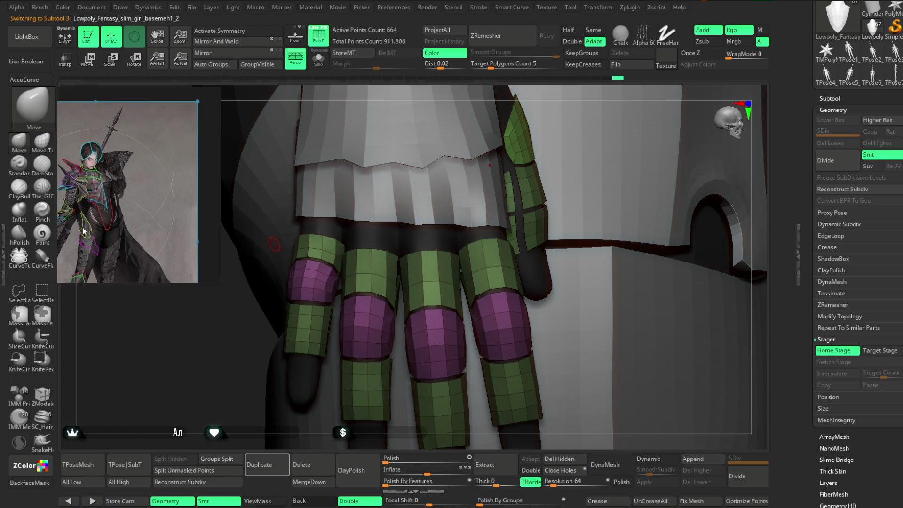
scroll(83, 231, up, 6)
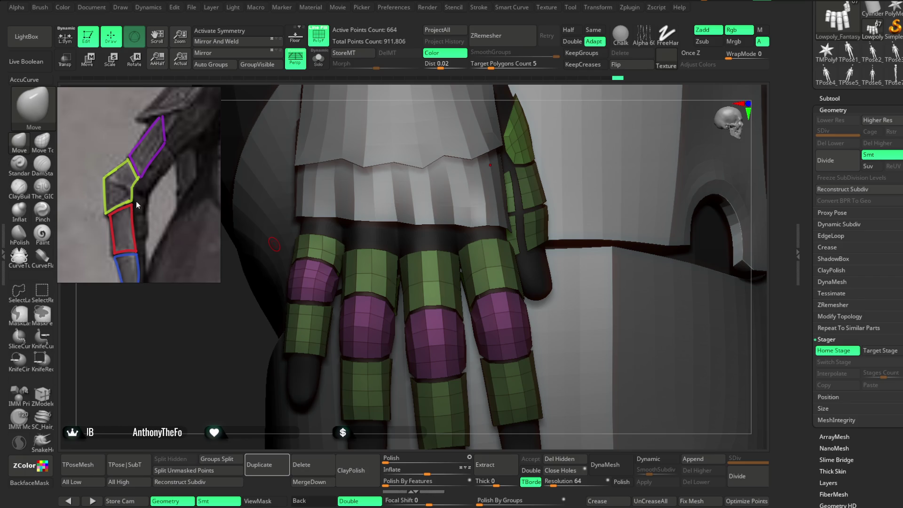
scroll(137, 199, down, 5)
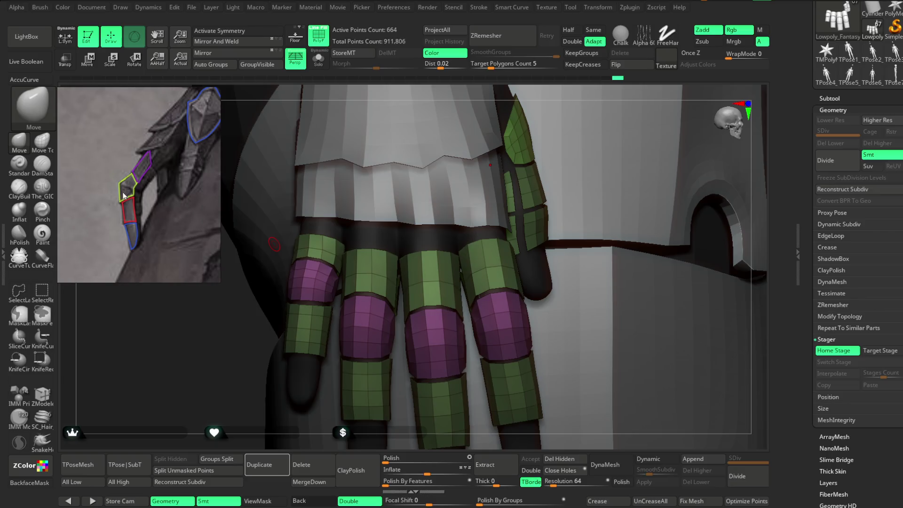
scroll(124, 190, up, 3)
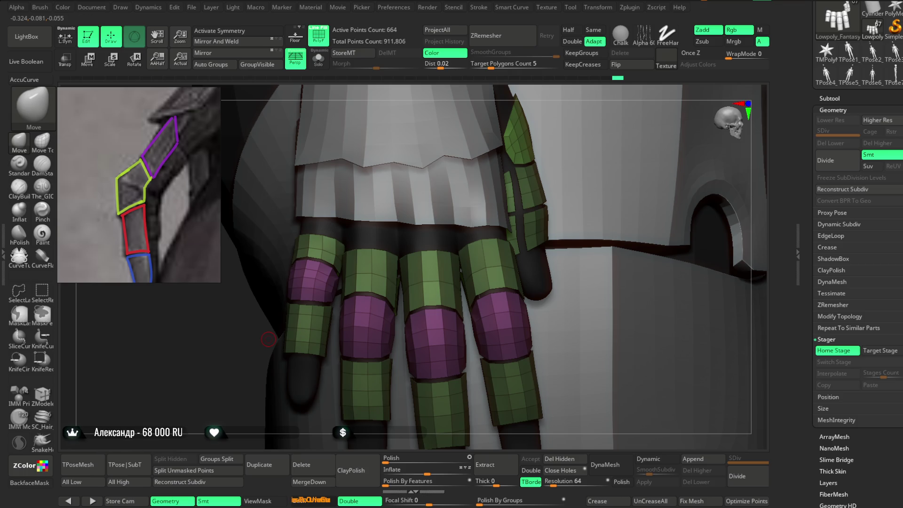
Step: Isolate and mask the purple knuckle polygroup, show all, and invert the mask
mouse_move(504, 89)
mouse_down()
mouse_move(579, 151)
mouse_move(541, 161)
mouse_move(476, 327)
mouse_move(486, 313)
mouse_move(485, 280)
mouse_move(490, 297)
mouse_move(480, 296)
mouse_move(483, 282)
mouse_move(490, 286)
mouse_move(470, 288)
mouse_move(424, 254)
mouse_up()
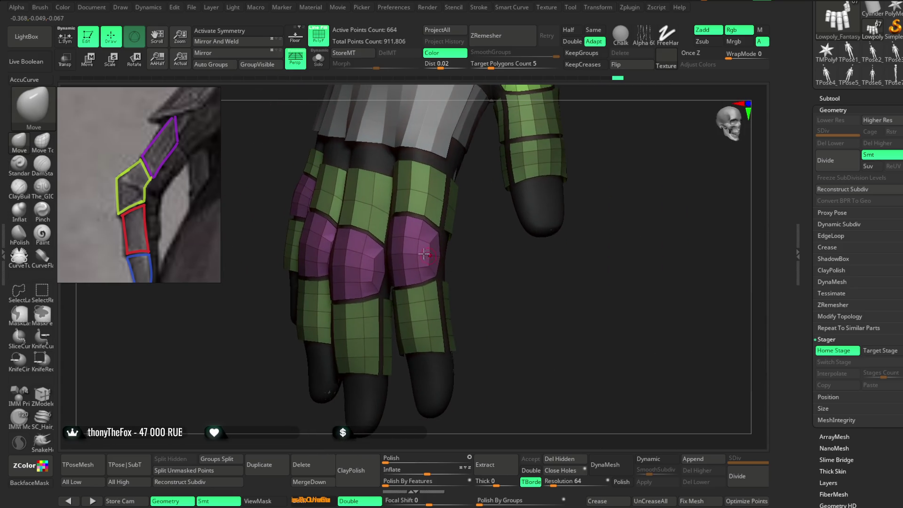
ctrl+shift+click(424, 254)
ctrl+click(439, 264)
ctrl+shift+click(495, 266)
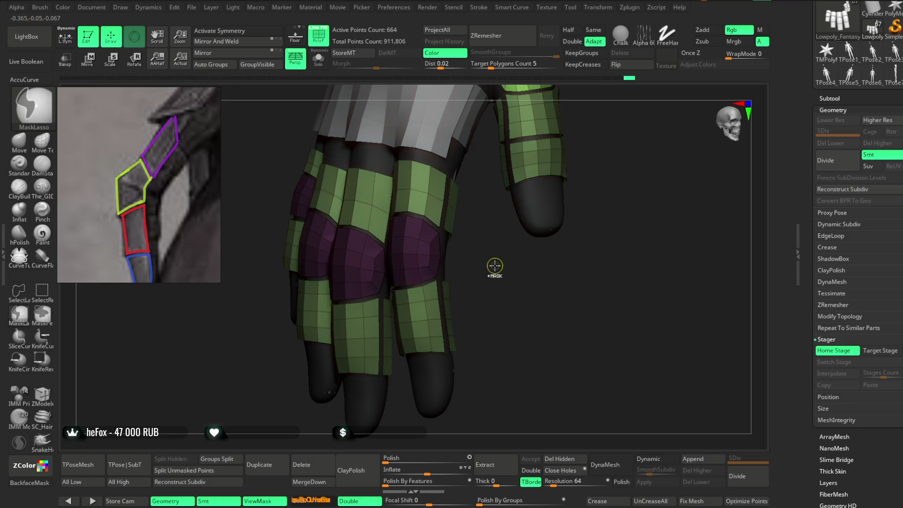
ctrl+click(495, 266)
Step: Switch to the Transpose gizmo and place it on a purple knuckle plate
mouse_move(494, 262)
mouse_down()
mouse_move(530, 242)
mouse_move(530, 213)
mouse_move(542, 217)
mouse_up()
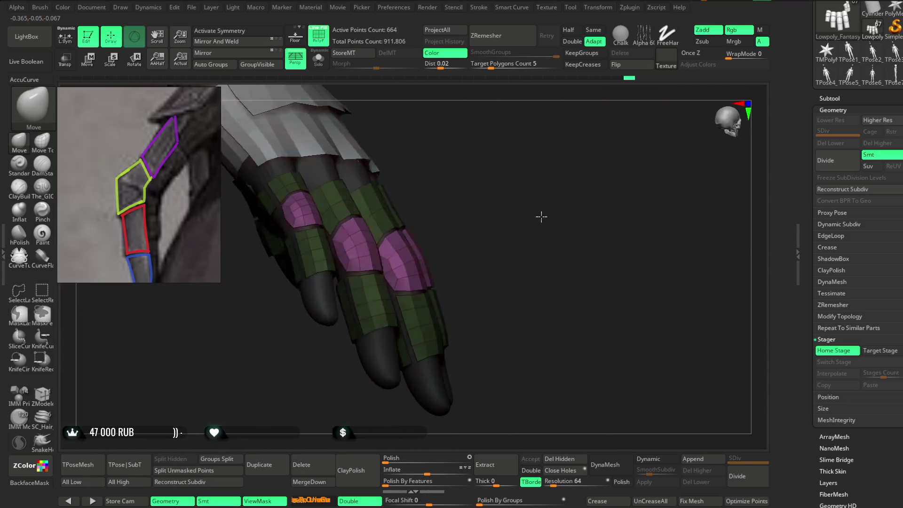
key(w)
drag(258, 172, 487, 223)
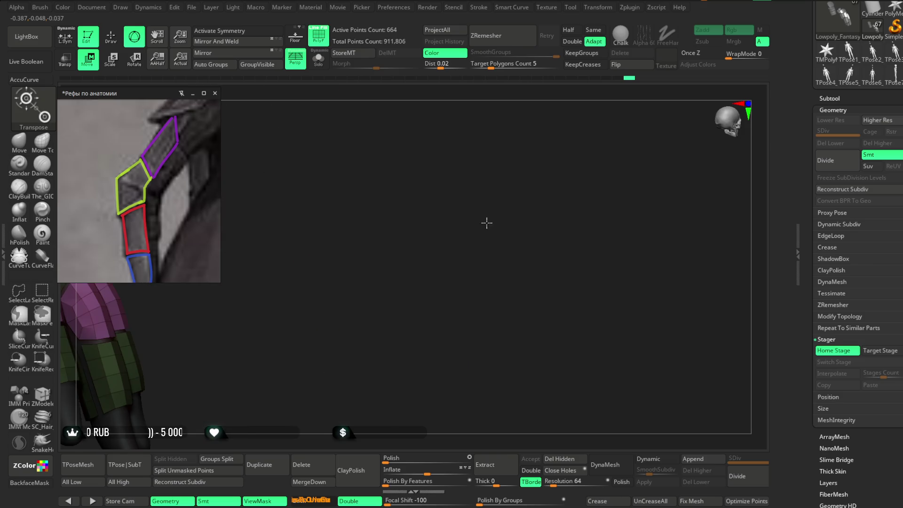
key(f)
click(390, 236)
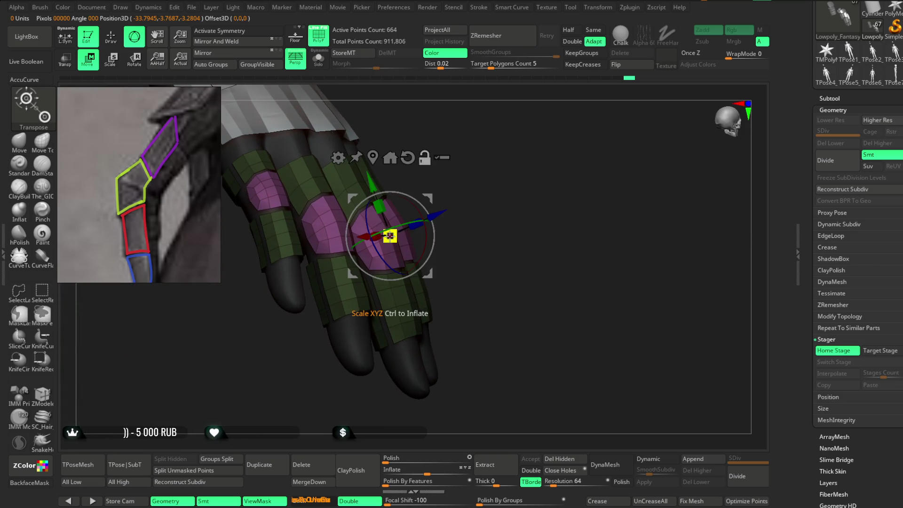
mouse_move(500, 196)
mouse_down()
mouse_move(485, 216)
mouse_move(413, 225)
mouse_up()
Step: Switch to the ZModeler brush with B-Z-M and zoom in on the middle fingers
key(q)
key(b)
key(z)
key(m)
drag(446, 95, 417, 198)
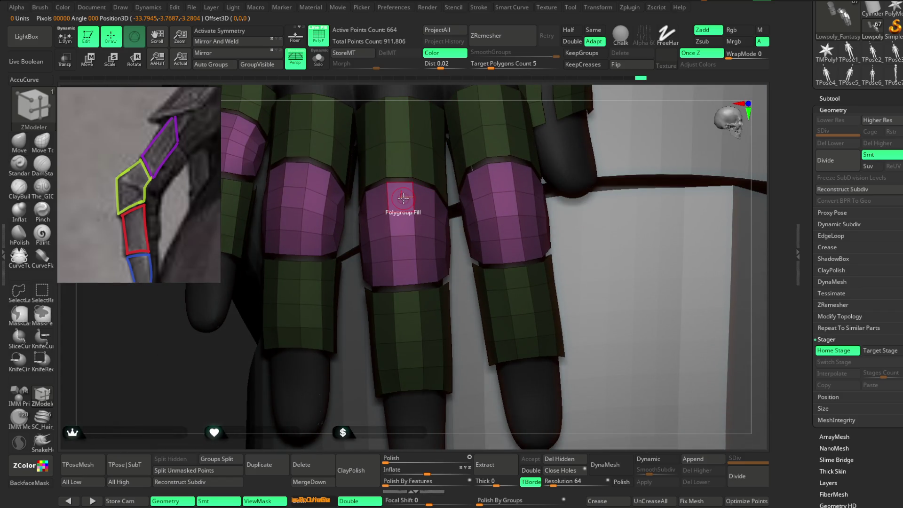
Step: Apply Set Symmetry from the ZModeler polygon menu and inspect the fingers with the gizmo
key(space)
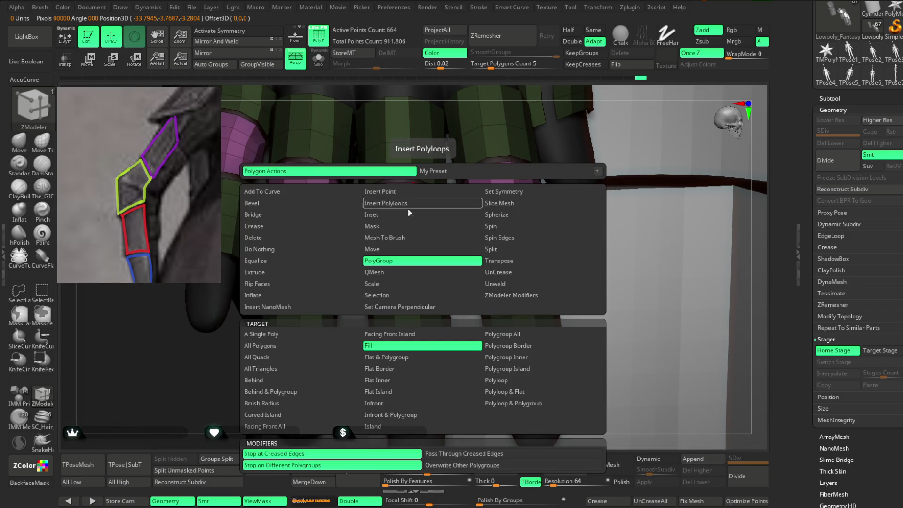
click(495, 193)
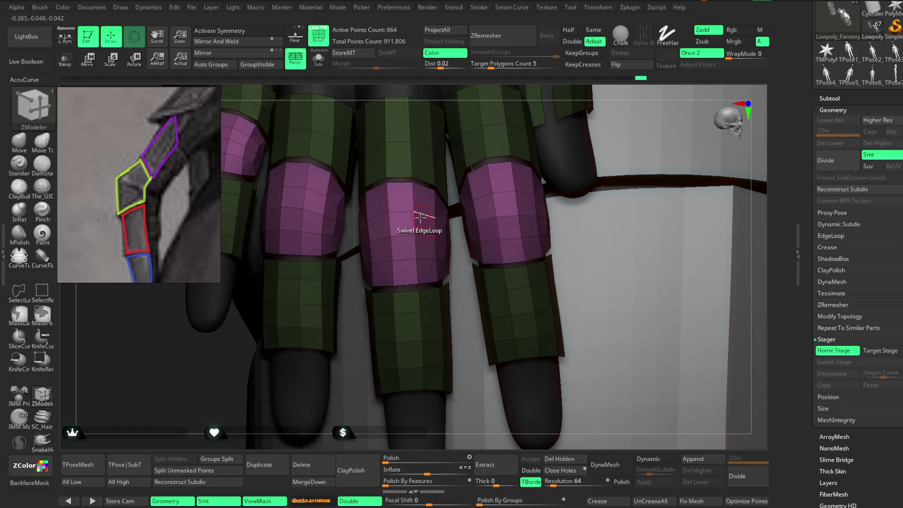
key(w)
drag(492, 91, 489, 122)
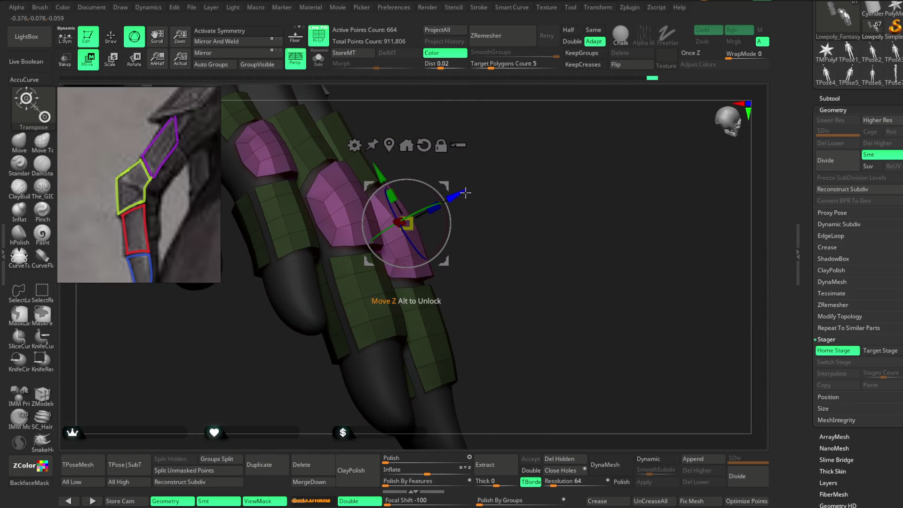
mouse_move(466, 193)
mouse_down()
mouse_move(520, 135)
mouse_move(485, 141)
mouse_move(453, 163)
mouse_move(447, 200)
mouse_move(466, 188)
mouse_move(495, 202)
mouse_move(440, 189)
mouse_move(515, 223)
mouse_up()
key(q)
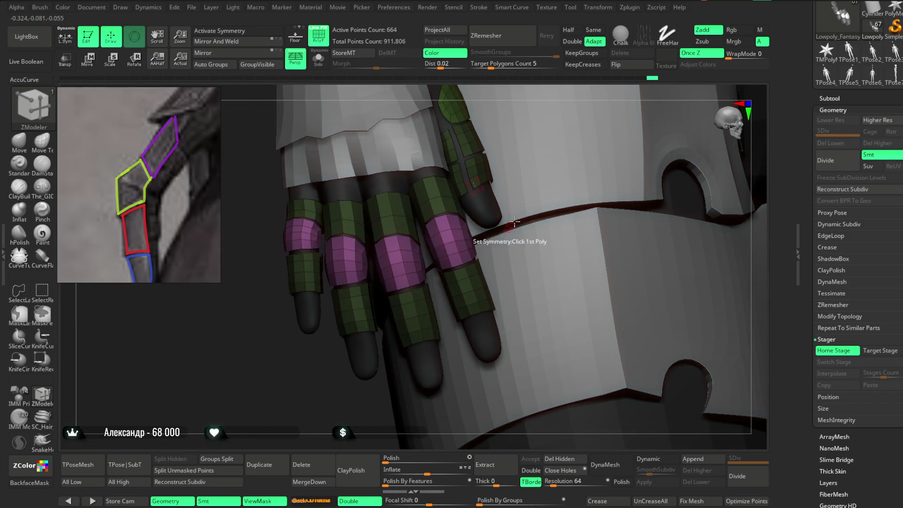
mouse_move(518, 94)
mouse_down()
mouse_move(546, 151)
mouse_move(528, 236)
mouse_move(524, 177)
mouse_up()
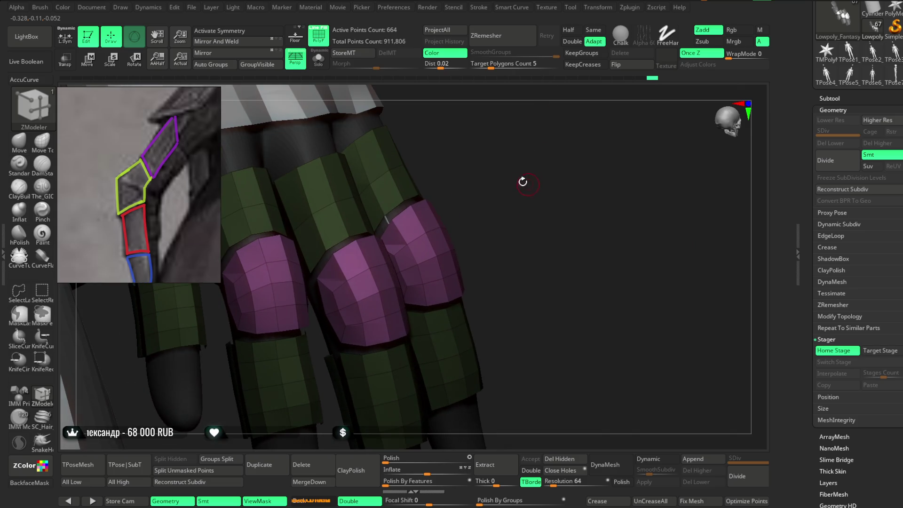
Step: Switch to the Move brush with B-M-V and enlarge its Draw Size
key(b)
key(m)
key(v)
mouse_move(466, 137)
mouse_down()
mouse_move(449, 199)
mouse_move(499, 186)
mouse_up()
right_click(449, 199)
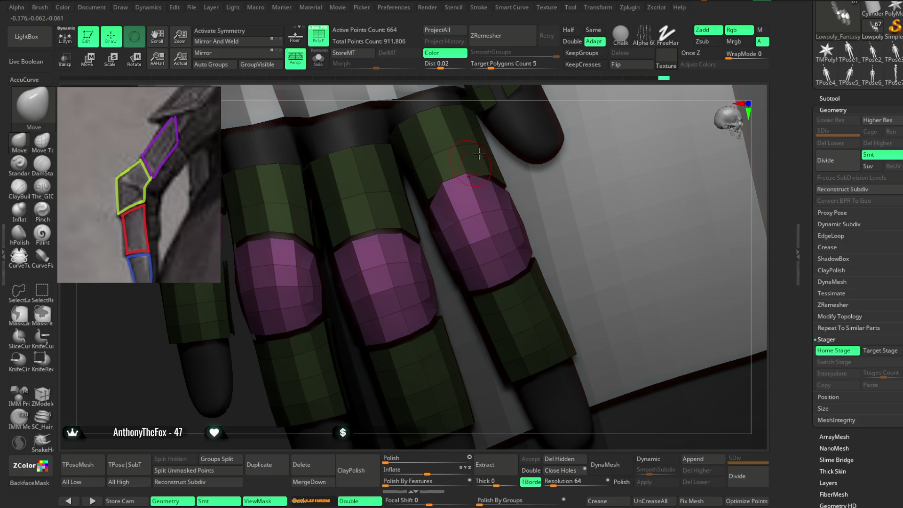
Step: Orbit around the fingers to look over the purple knuckle plates
drag(532, 90, 470, 171)
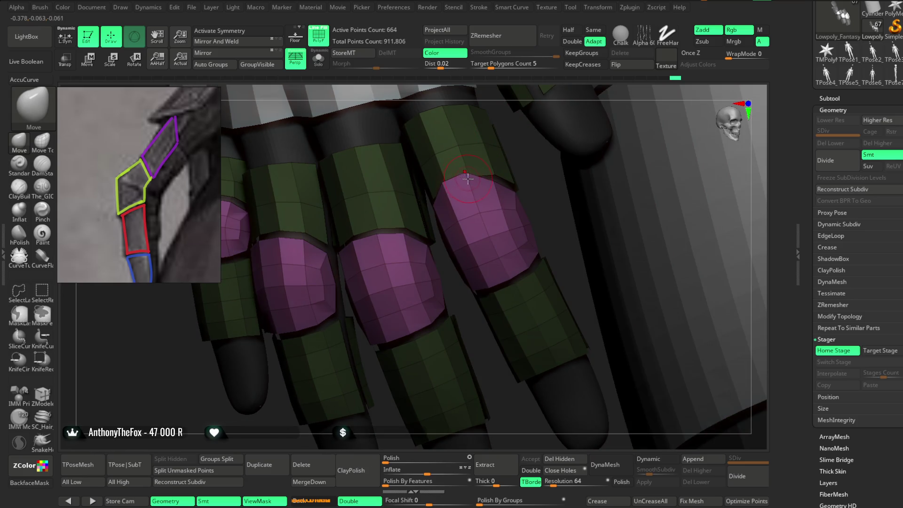
drag(491, 354, 493, 283)
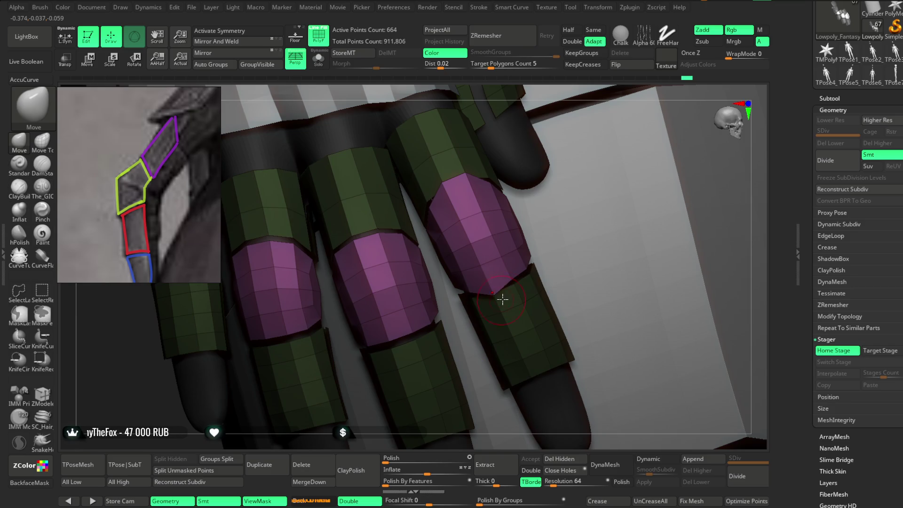
mouse_move(575, 116)
mouse_down()
mouse_move(579, 192)
mouse_move(488, 234)
mouse_up()
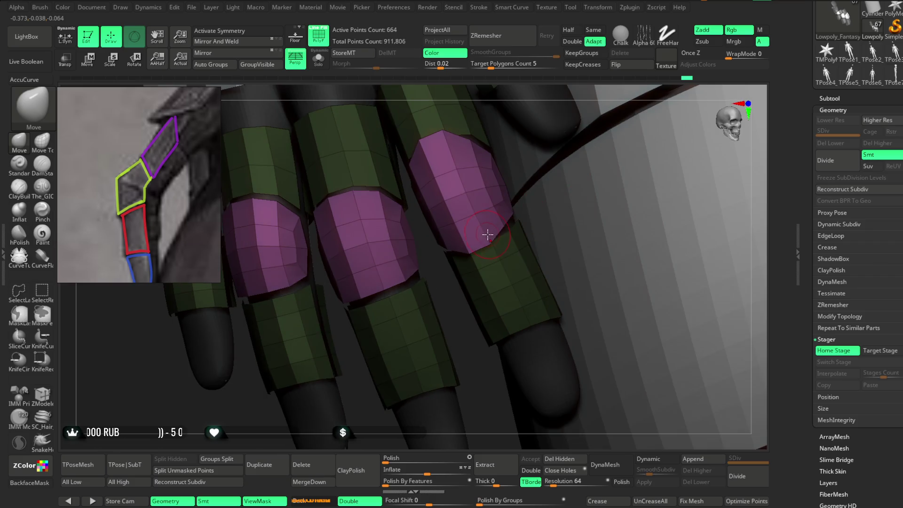
drag(467, 272, 404, 258)
drag(442, 97, 397, 221)
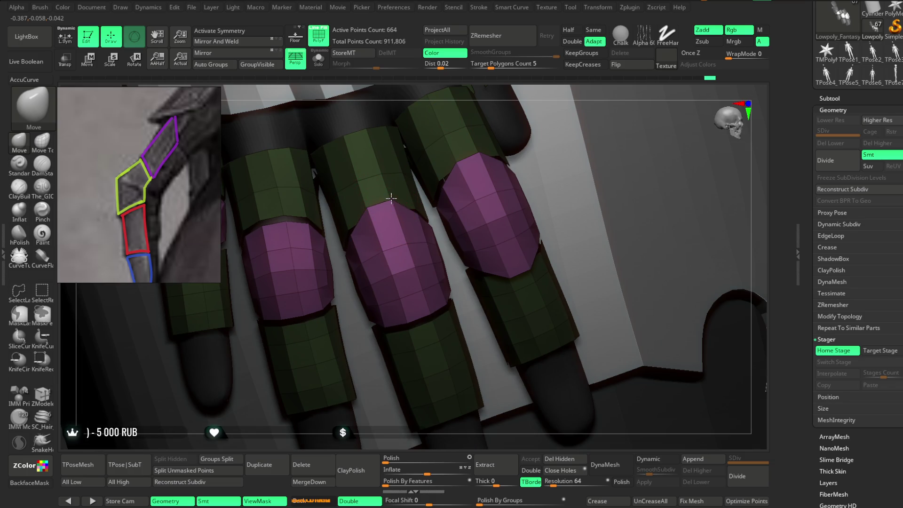
Step: Pull the leftmost purple knuckle plate's bottom edge down into a point
mouse_move(480, 111)
mouse_down()
mouse_move(503, 80)
mouse_move(558, 132)
mouse_move(459, 216)
mouse_up()
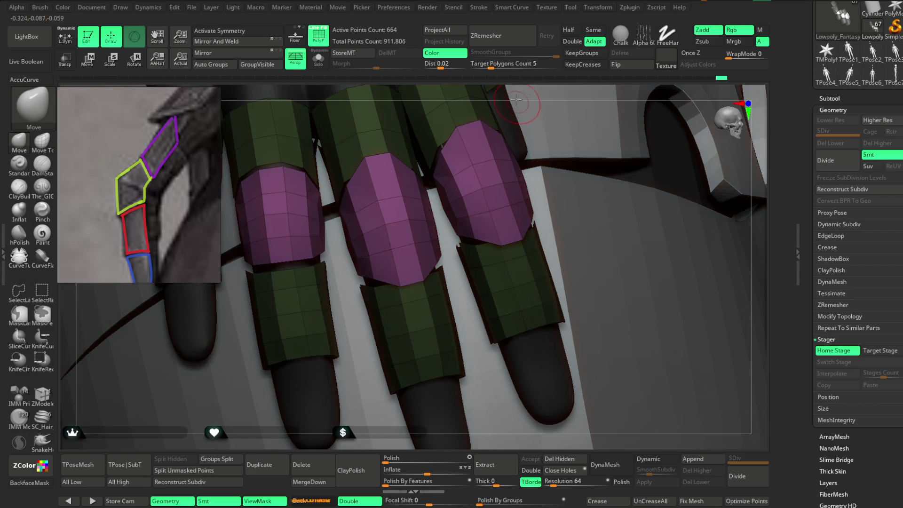
drag(516, 99, 403, 278)
mouse_move(498, 96)
mouse_down()
mouse_move(564, 98)
mouse_move(488, 95)
mouse_move(436, 175)
mouse_up()
drag(464, 97, 426, 205)
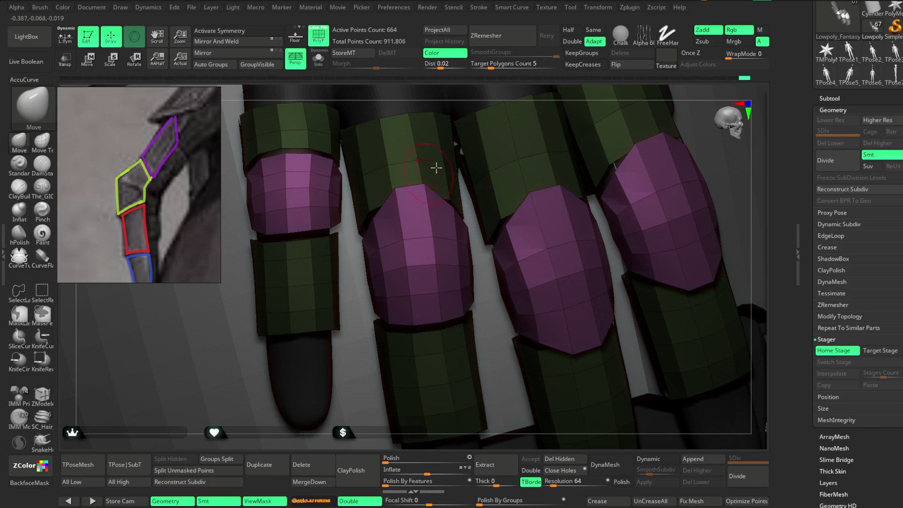
drag(501, 94, 468, 158)
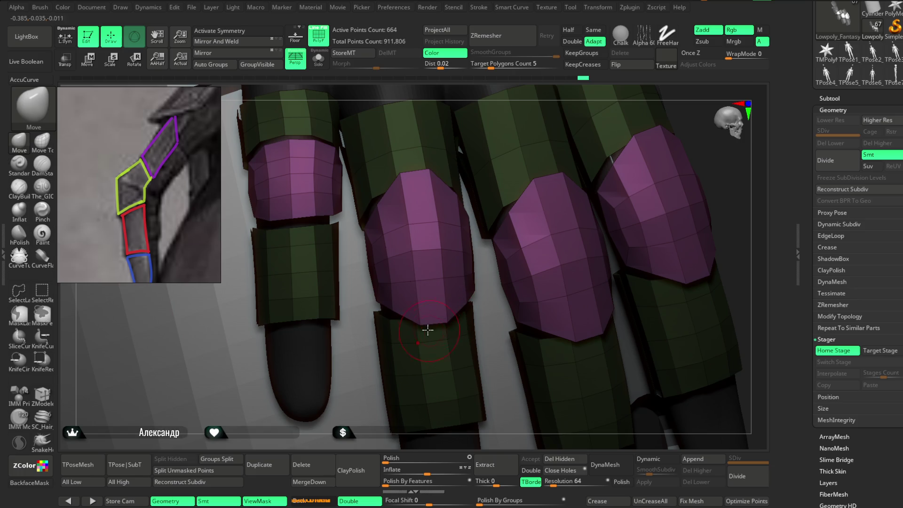
mouse_move(468, 103)
alt+mouse_down()
mouse_move(534, 118)
mouse_move(394, 259)
alt+mouse_up()
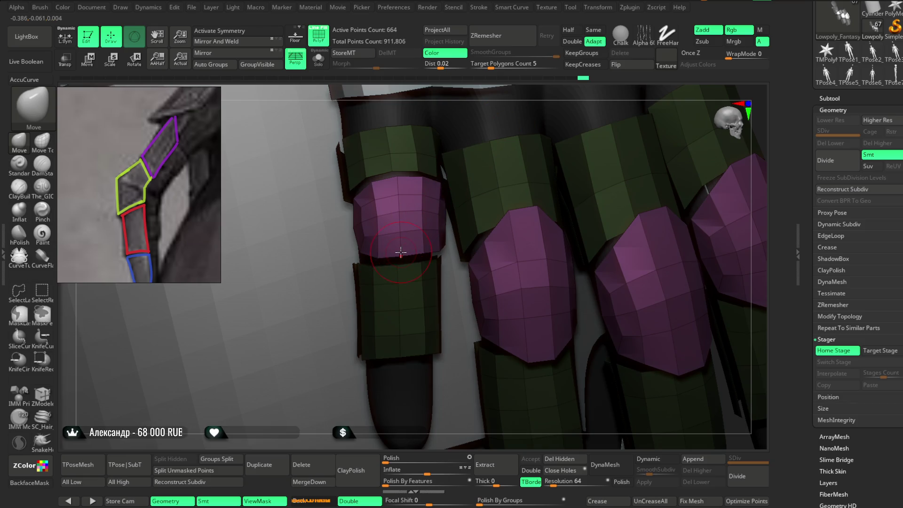
drag(488, 93, 477, 100)
drag(396, 256, 400, 278)
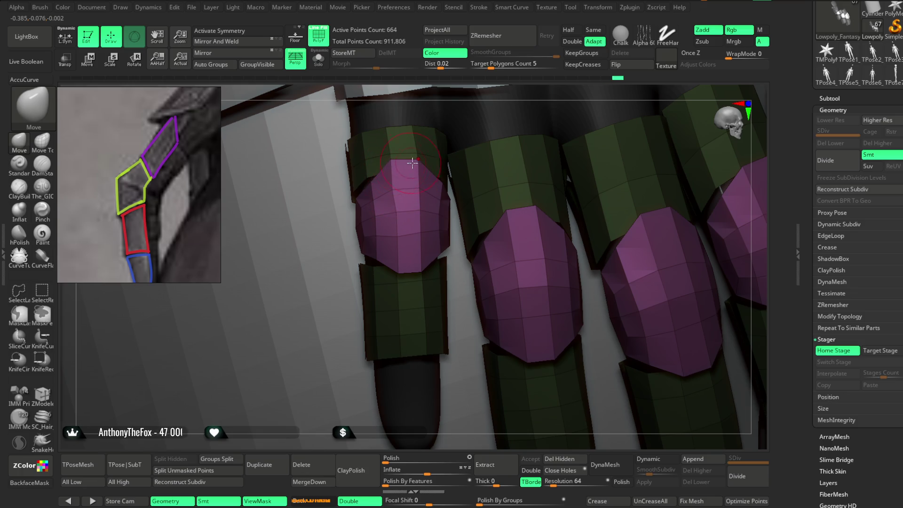
Step: Raise the Move brush Draw Size to about 3.67 and reframe the fingers
mouse_move(504, 108)
right_down()
mouse_move(377, 317)
mouse_move(364, 302)
mouse_move(377, 300)
mouse_move(377, 317)
mouse_move(380, 302)
mouse_move(397, 330)
mouse_move(409, 320)
right_up()
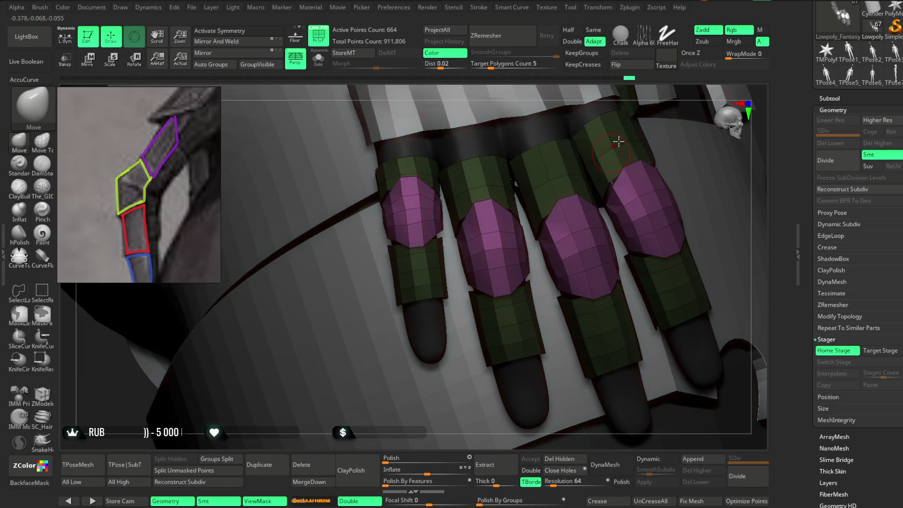
mouse_move(622, 96)
right_down()
mouse_move(584, 147)
mouse_move(597, 133)
mouse_move(541, 174)
right_up()
right_click(519, 190)
click(537, 180)
right_drag(498, 221, 465, 243)
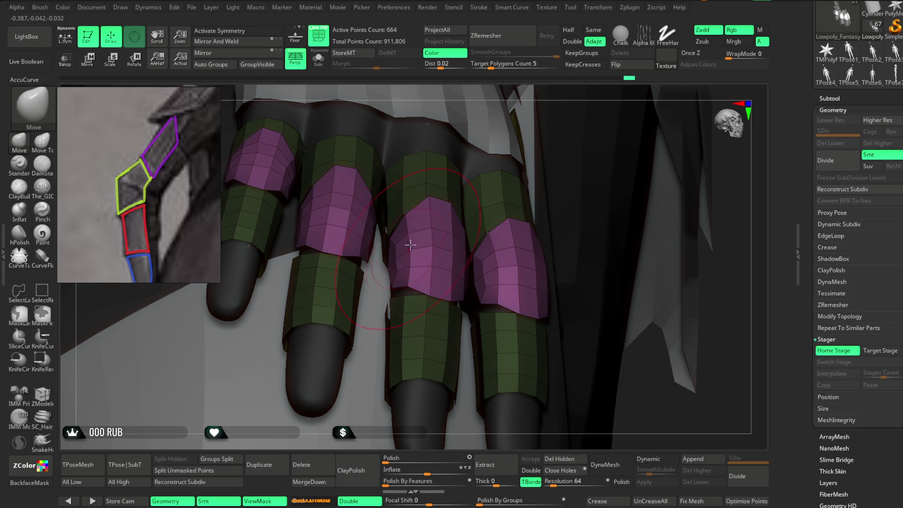
mouse_move(527, 103)
right_down()
mouse_move(461, 121)
mouse_move(363, 184)
mouse_move(398, 173)
right_up()
right_click(397, 173)
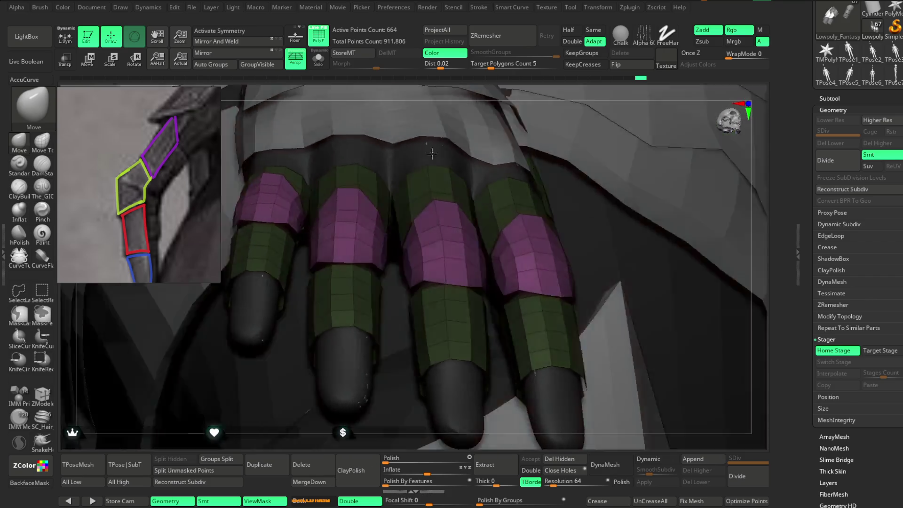
Step: Turn on Transp to ghost the hand and view the green finger bands over the fingers
mouse_move(432, 154)
right_down()
mouse_move(510, 188)
mouse_move(502, 174)
mouse_move(510, 165)
mouse_move(491, 199)
mouse_move(462, 210)
mouse_move(429, 369)
mouse_move(439, 343)
mouse_move(424, 349)
mouse_move(443, 325)
mouse_move(452, 280)
mouse_move(461, 329)
mouse_move(468, 289)
mouse_move(445, 296)
mouse_move(444, 309)
mouse_move(468, 308)
mouse_move(496, 274)
mouse_move(486, 188)
mouse_move(486, 244)
mouse_move(416, 254)
mouse_move(434, 183)
mouse_move(386, 270)
right_up()
right_click(462, 246)
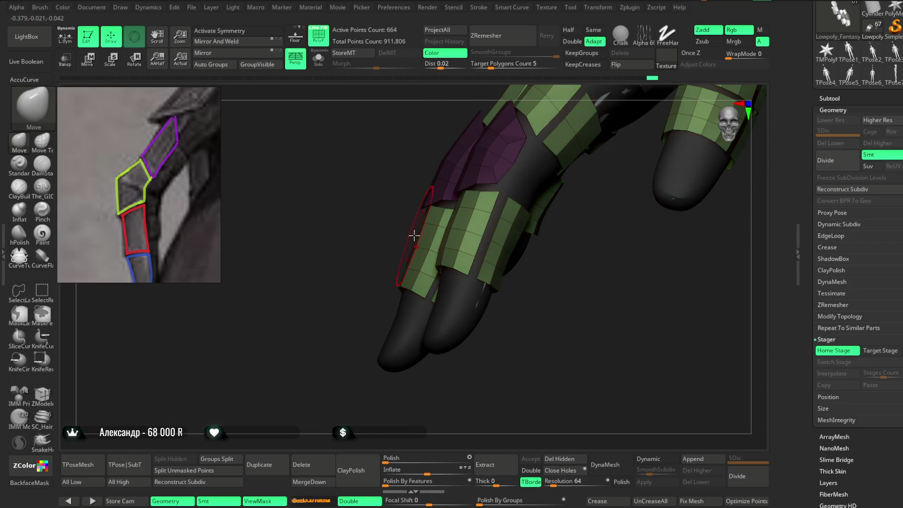
mouse_move(421, 226)
right_down()
mouse_move(414, 248)
mouse_move(428, 249)
right_up()
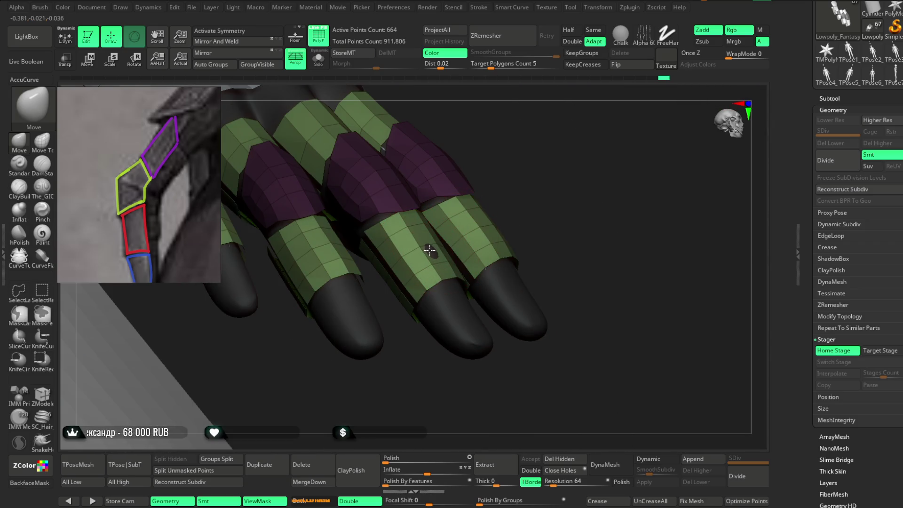
mouse_move(487, 202)
right_down()
mouse_move(475, 232)
mouse_move(522, 181)
mouse_move(538, 118)
right_up()
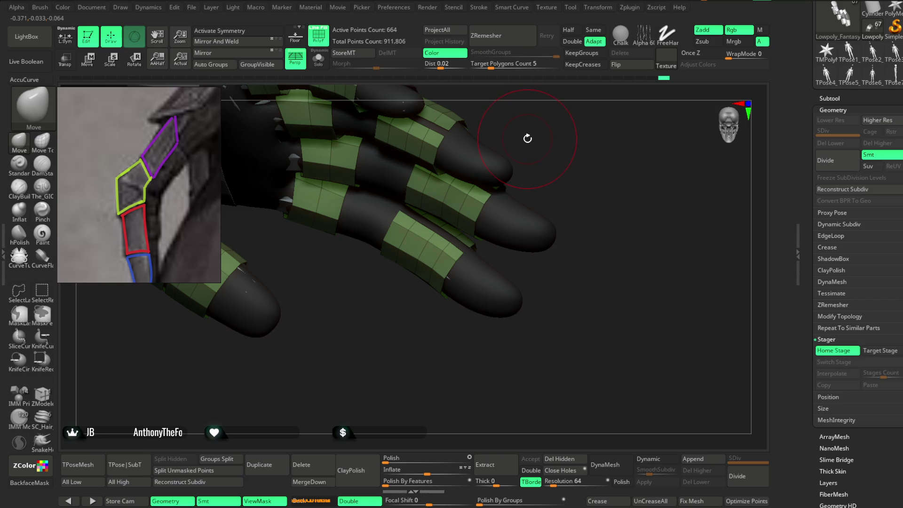
mouse_move(531, 140)
right_down()
mouse_move(554, 139)
mouse_move(414, 348)
mouse_move(403, 319)
mouse_move(439, 359)
mouse_move(416, 347)
right_up()
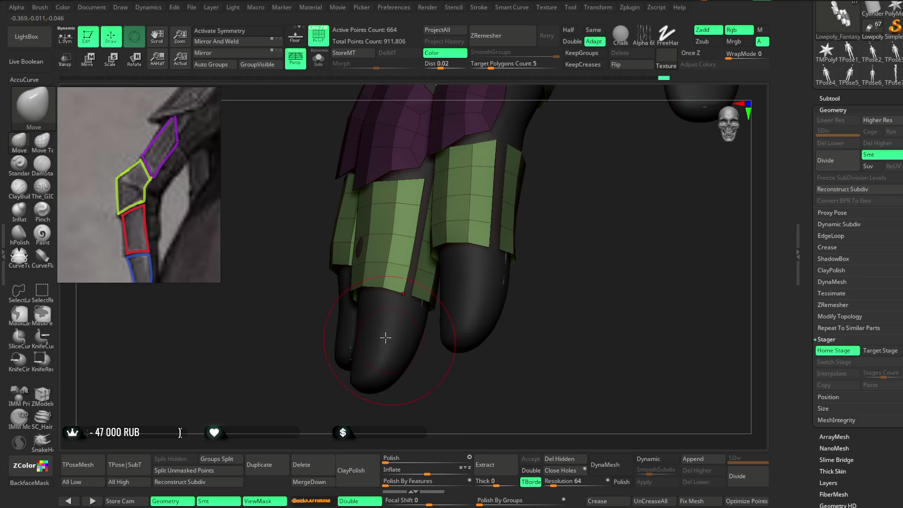
click(73, 68)
mouse_move(460, 367)
right_down()
mouse_move(495, 354)
mouse_move(377, 336)
right_up()
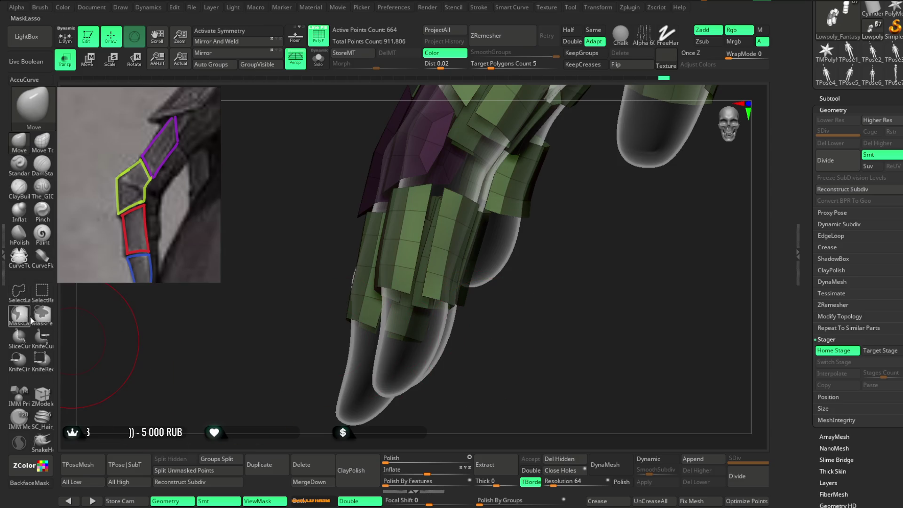
Step: Switch to polygon-level editing and hide a strip and a small piece of the finger bands
click(42, 394)
right_drag(601, 281, 451, 296)
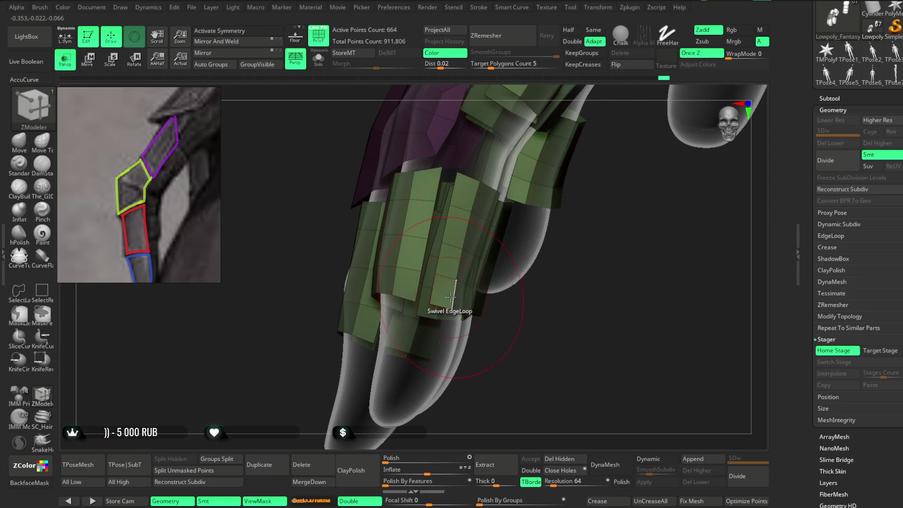
click(20, 145)
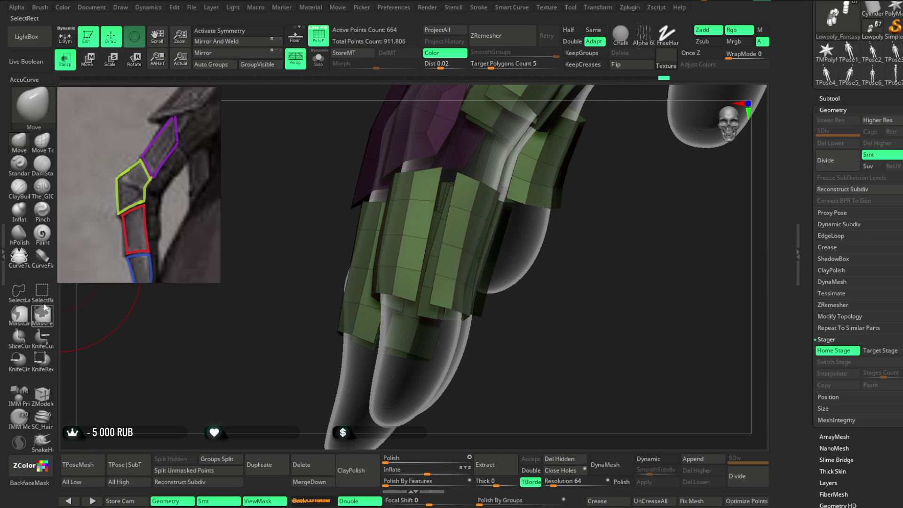
ctrl+shift+drag(433, 303, 534, 306)
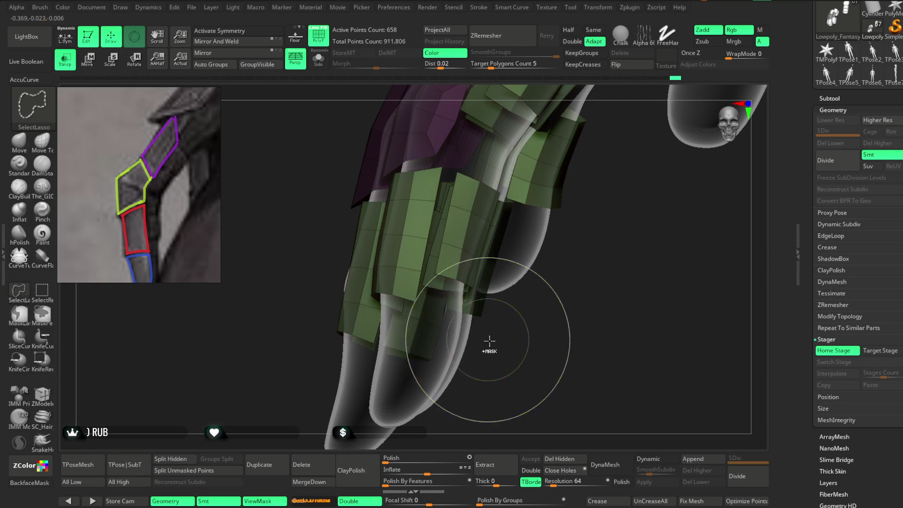
drag(499, 349, 491, 345)
ctrl+shift+click(398, 287)
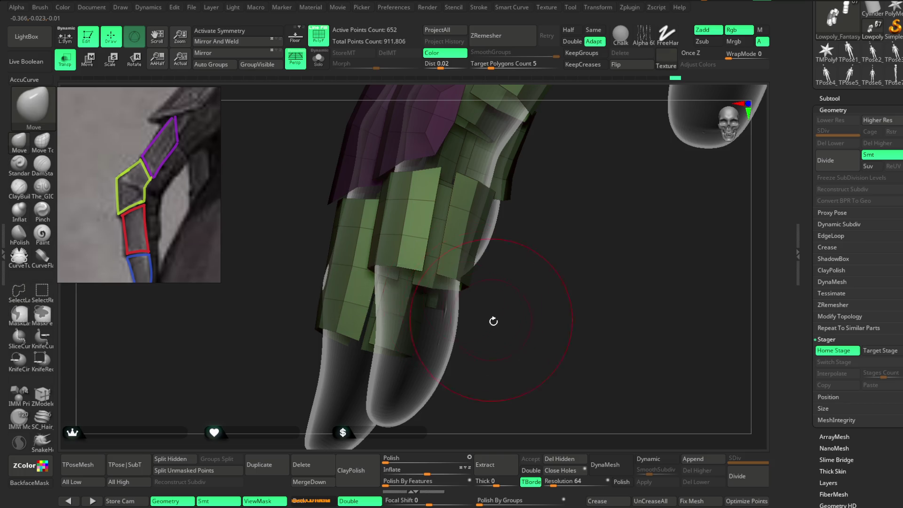
key(f)
mouse_move(520, 296)
mouse_down()
mouse_move(518, 246)
mouse_move(538, 222)
mouse_up()
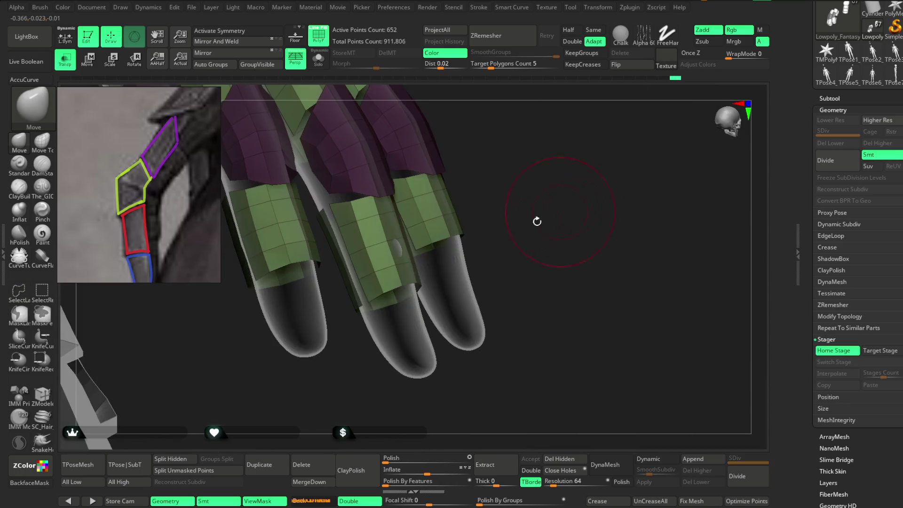
Step: Hide the remaining stray finger-band pieces, bringing the mesh down to 616 active points
ctrl+shift+click(403, 286)
drag(509, 195, 540, 155)
ctrl+shift+click(362, 316)
mouse_move(430, 235)
mouse_down()
mouse_move(485, 217)
mouse_move(373, 272)
mouse_up()
ctrl+shift+click(425, 236)
ctrl+shift+click(411, 249)
ctrl+shift+click(381, 273)
mouse_move(460, 190)
mouse_down()
mouse_move(409, 248)
mouse_move(541, 151)
mouse_move(507, 190)
mouse_move(486, 191)
mouse_move(377, 343)
mouse_move(376, 335)
mouse_up()
ctrl+shift+click(404, 247)
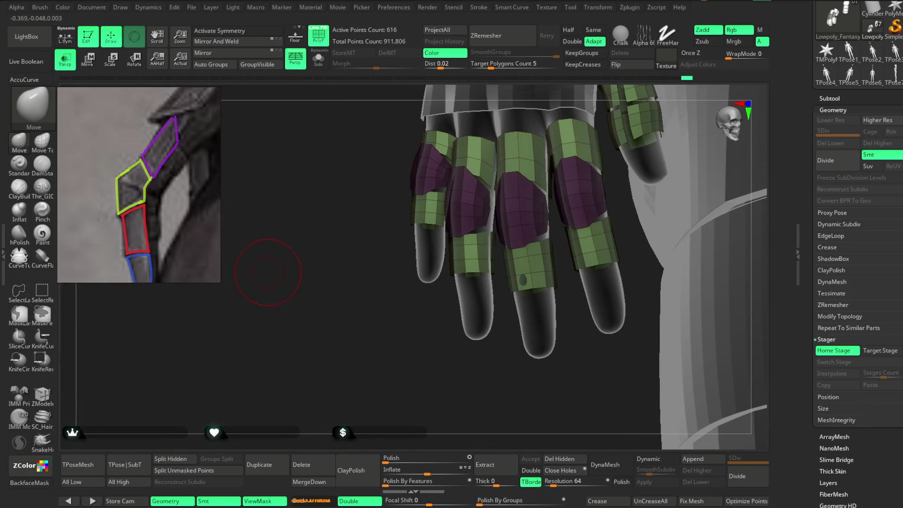
mouse_move(242, 131)
mouse_down()
mouse_move(403, 326)
mouse_move(373, 304)
mouse_move(362, 348)
mouse_up()
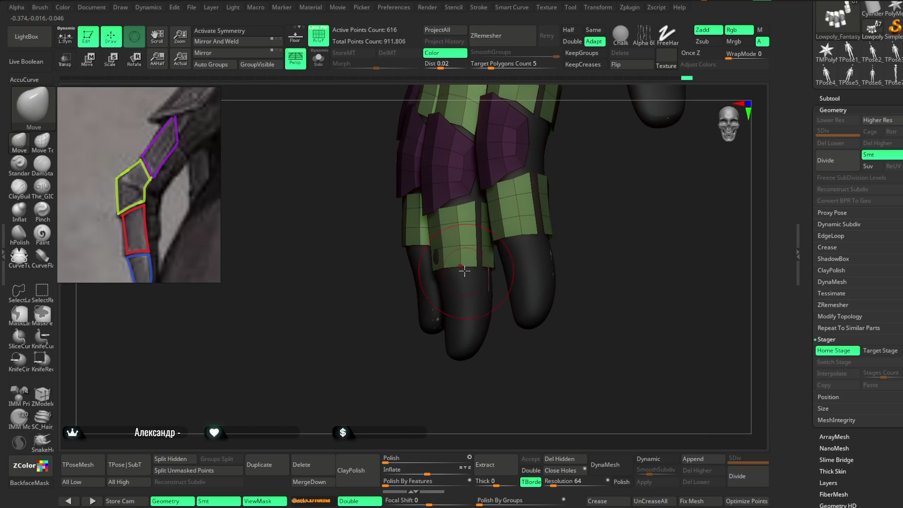
drag(403, 374, 515, 213)
mouse_move(448, 263)
mouse_down()
mouse_move(508, 175)
mouse_move(524, 238)
mouse_move(437, 266)
mouse_up()
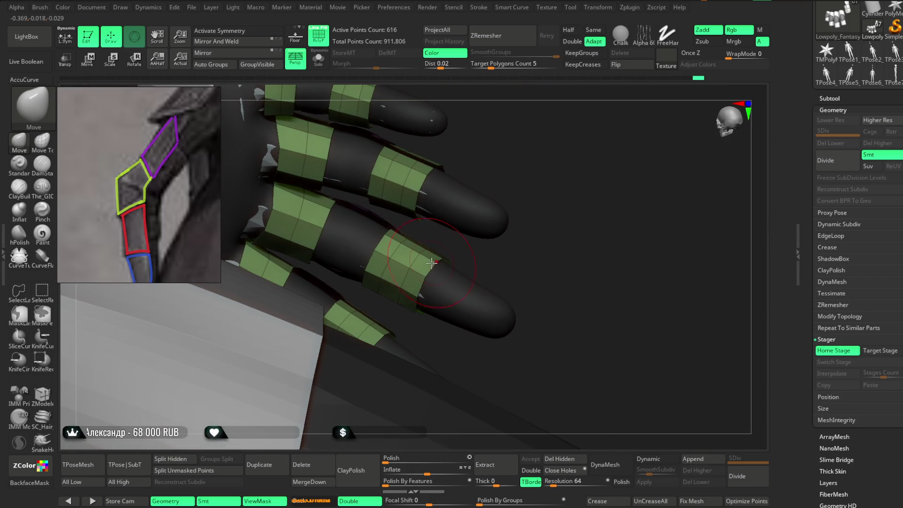
drag(413, 301, 427, 286)
mouse_move(513, 268)
mouse_down()
mouse_move(528, 234)
mouse_move(470, 329)
mouse_move(515, 292)
mouse_move(474, 283)
mouse_move(496, 239)
mouse_move(464, 263)
mouse_up()
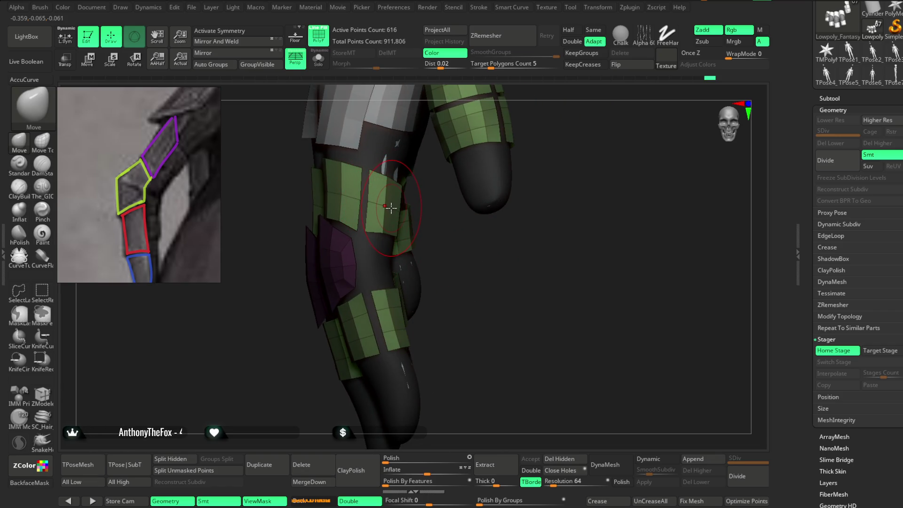
mouse_move(456, 246)
mouse_down()
mouse_move(531, 202)
mouse_move(470, 194)
mouse_up()
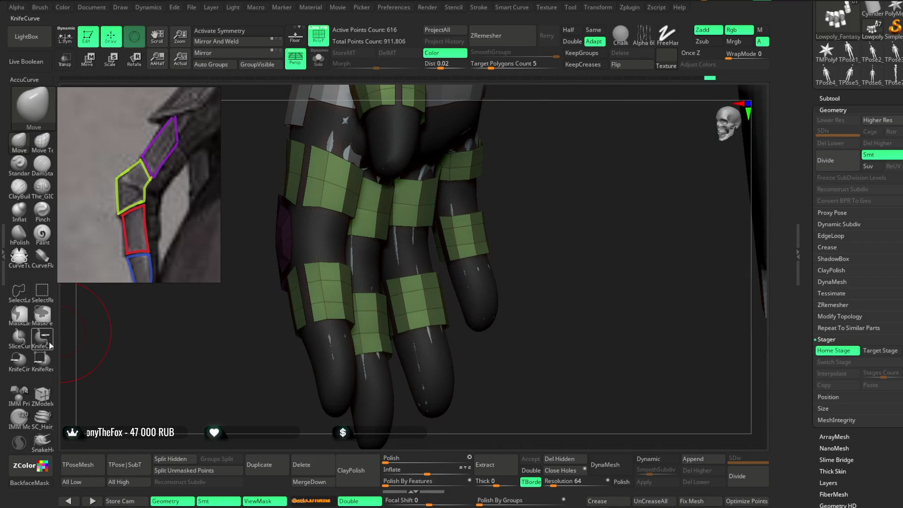
Step: Switch to ZModeler and choose the PolyGroup polygon action for the finger bands
click(42, 394)
key(space)
click(449, 207)
mouse_move(518, 189)
mouse_down()
mouse_move(540, 177)
mouse_move(382, 219)
mouse_up()
key(space)
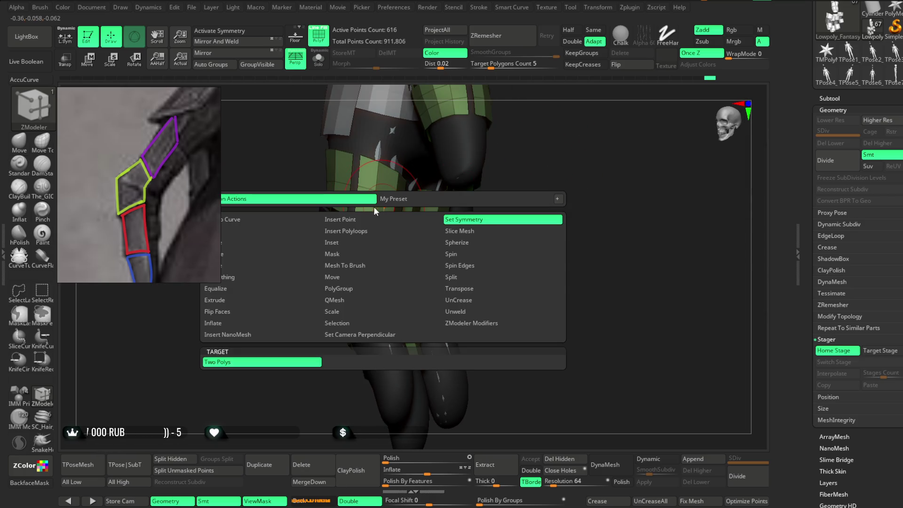
mouse_move(489, 202)
mouse_down()
mouse_move(522, 197)
mouse_move(452, 207)
mouse_move(513, 215)
mouse_move(400, 214)
mouse_up()
key(space)
key(space)
drag(470, 216, 535, 202)
key(space)
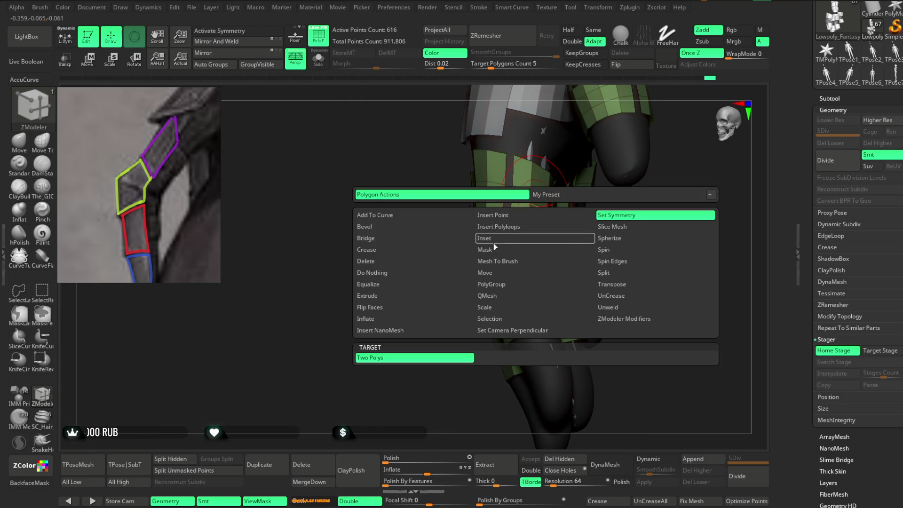
click(491, 285)
Step: Isolate the green finger bands and purple plates, then remove the hidden polygons with Del Hidden
mouse_move(532, 172)
mouse_down()
mouse_move(594, 224)
mouse_move(565, 235)
mouse_up()
drag(638, 202, 562, 287)
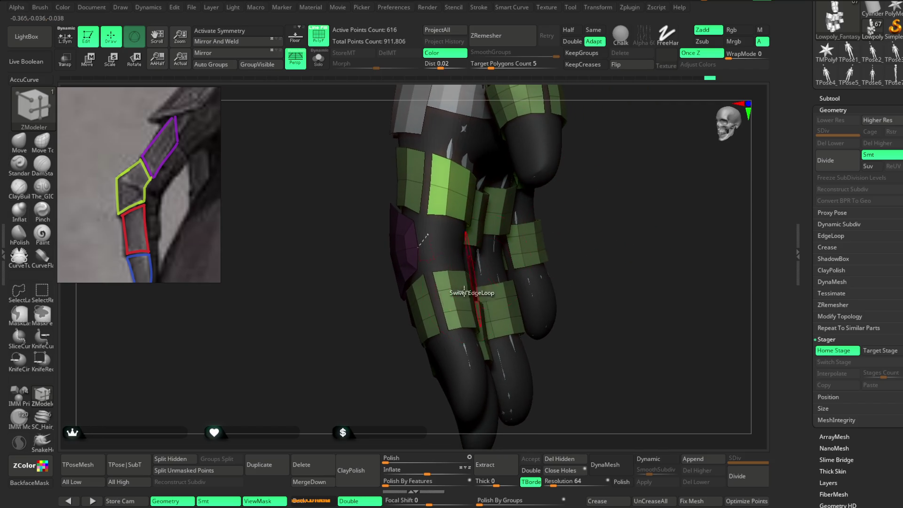
mouse_move(556, 226)
mouse_down()
mouse_move(585, 184)
mouse_move(461, 239)
mouse_up()
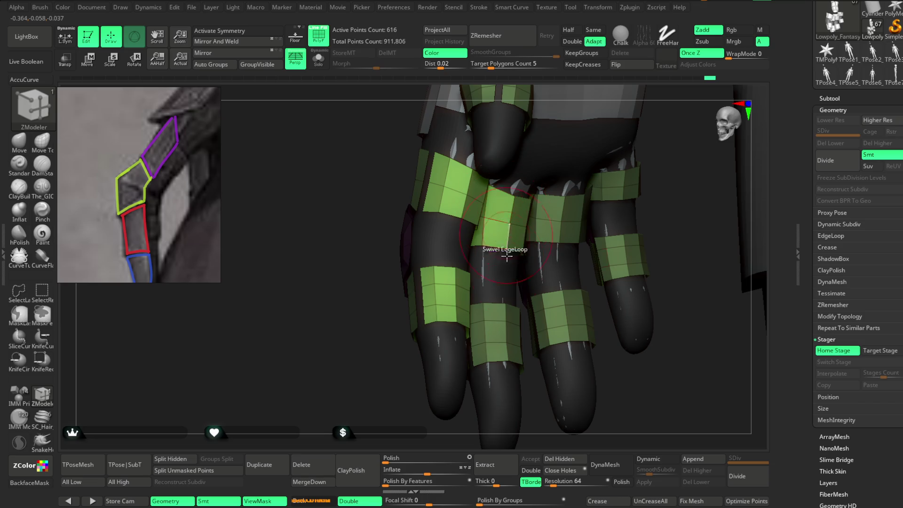
drag(645, 373, 529, 282)
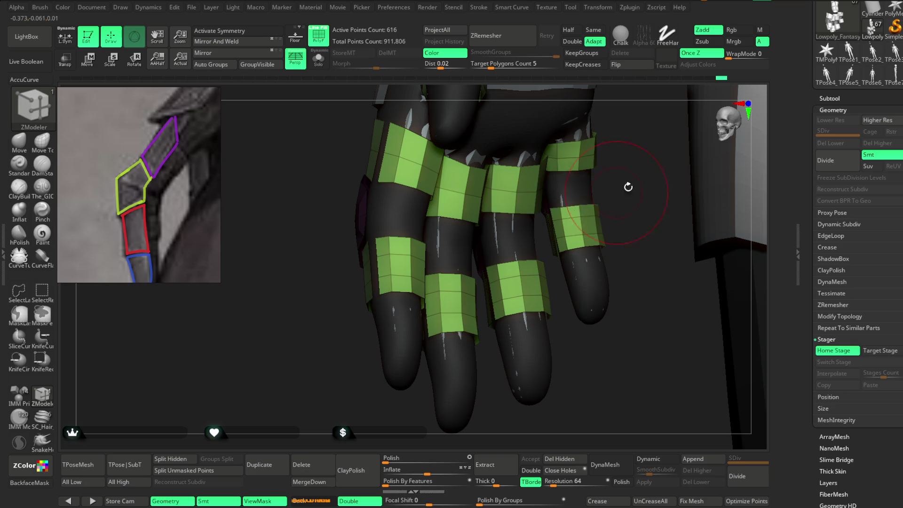
key(ctrl+shift)
ctrl+shift+click(580, 216)
drag(626, 221, 629, 230)
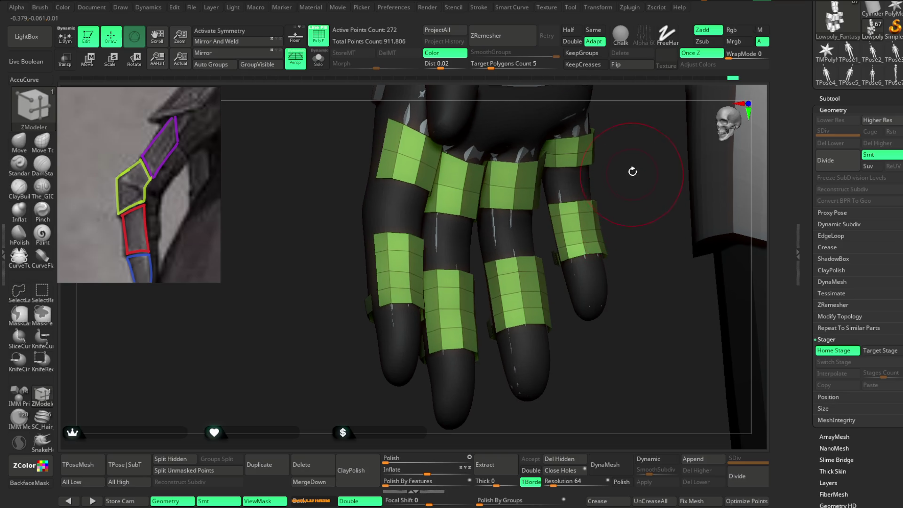
ctrl+shift+click(625, 214)
mouse_move(373, 389)
mouse_down()
mouse_move(415, 375)
mouse_move(411, 322)
mouse_move(488, 381)
mouse_up()
click(575, 460)
mouse_move(571, 379)
mouse_down()
mouse_move(737, 232)
mouse_move(685, 299)
mouse_move(665, 248)
mouse_move(593, 293)
mouse_move(615, 326)
mouse_move(649, 230)
mouse_move(636, 291)
mouse_up()
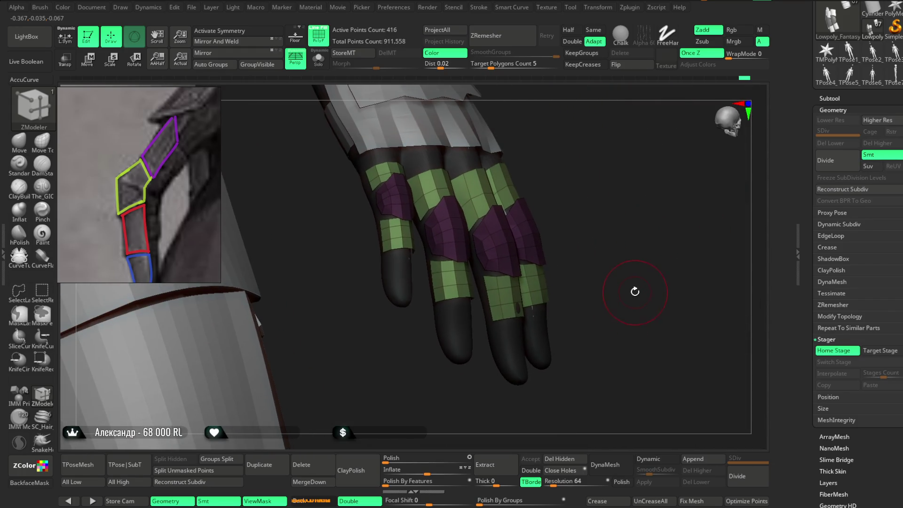
mouse_move(646, 275)
mouse_down()
mouse_move(630, 268)
mouse_move(645, 281)
mouse_up()
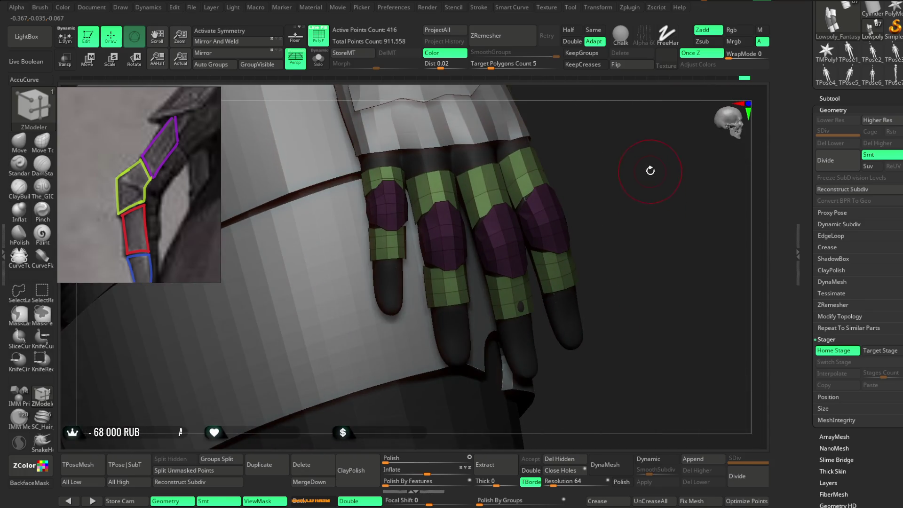
drag(651, 171, 630, 278)
click(42, 141)
mouse_move(589, 155)
mouse_down()
mouse_move(583, 190)
mouse_move(498, 252)
mouse_move(498, 242)
mouse_up()
mouse_move(588, 115)
mouse_down()
mouse_move(589, 105)
mouse_move(586, 113)
mouse_up()
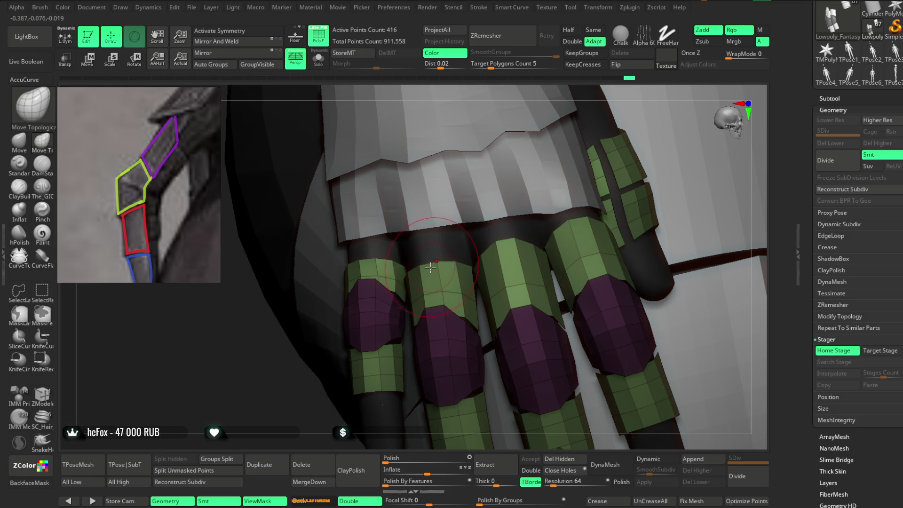
mouse_move(428, 240)
mouse_down()
mouse_move(433, 250)
mouse_move(359, 256)
mouse_up()
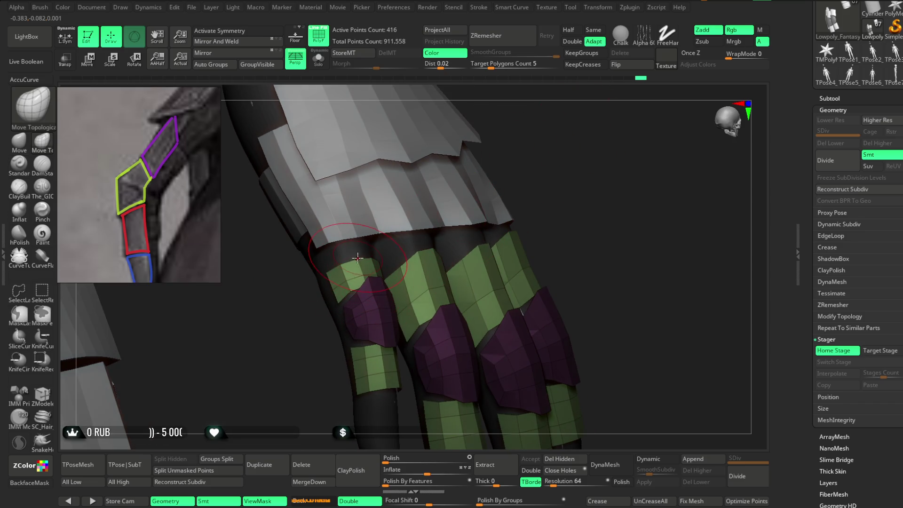
mouse_move(534, 137)
mouse_down()
mouse_move(377, 247)
mouse_move(246, 363)
mouse_move(283, 371)
mouse_move(473, 216)
mouse_move(467, 205)
mouse_move(451, 224)
mouse_move(489, 190)
mouse_up()
click(42, 395)
mouse_move(438, 221)
mouse_down()
mouse_move(460, 204)
mouse_move(462, 248)
mouse_move(472, 191)
mouse_move(450, 201)
mouse_up()
key(ctrl+shift)
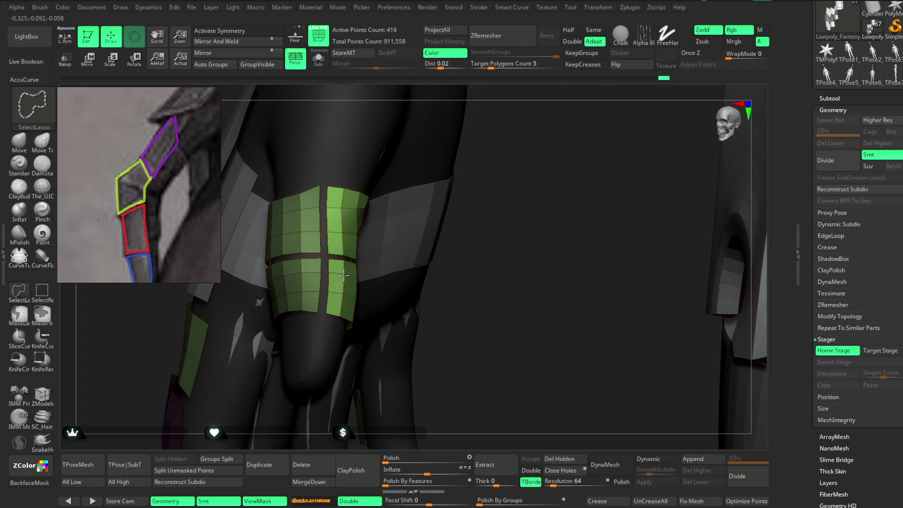
Step: Hide the unwanted green band section, remove it with Del Hidden (344 points), and open the File menu
ctrl+shift+click(343, 276)
mouse_move(500, 217)
mouse_down()
mouse_move(498, 192)
mouse_move(468, 244)
mouse_move(499, 245)
mouse_move(435, 308)
mouse_move(454, 277)
mouse_up()
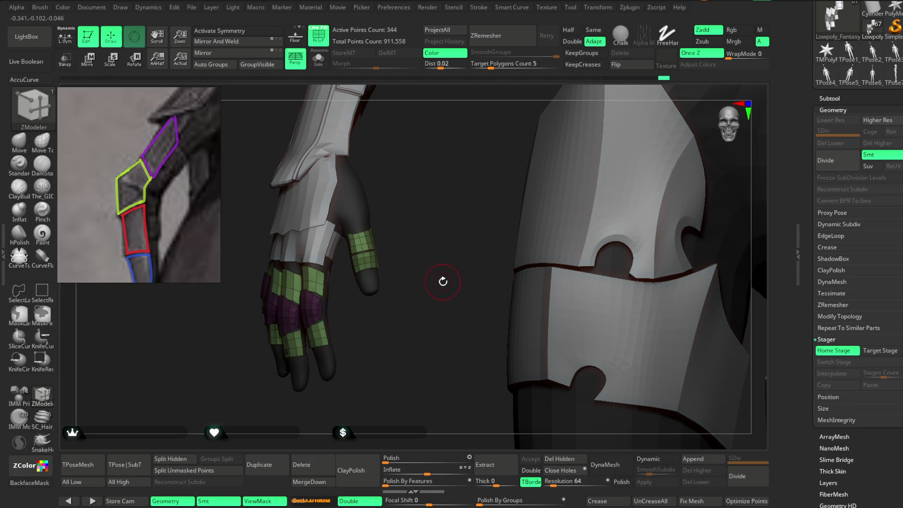
click(559, 459)
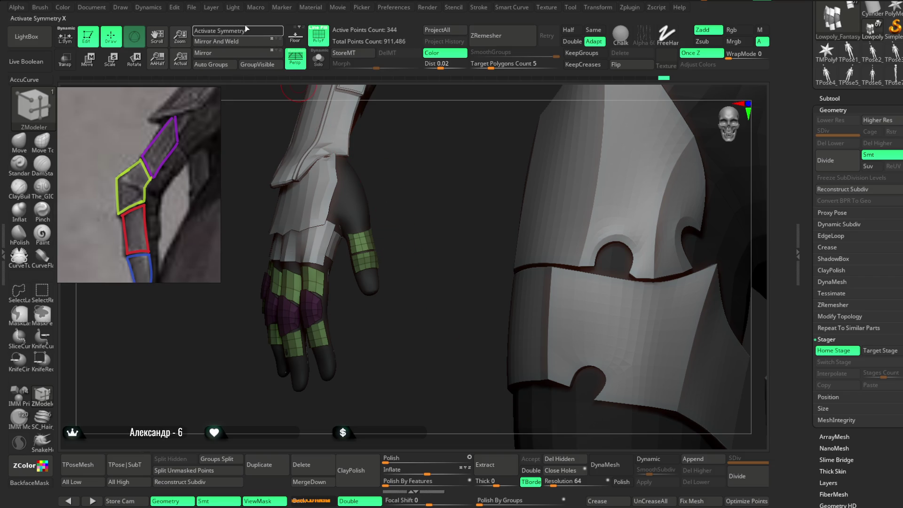
click(192, 8)
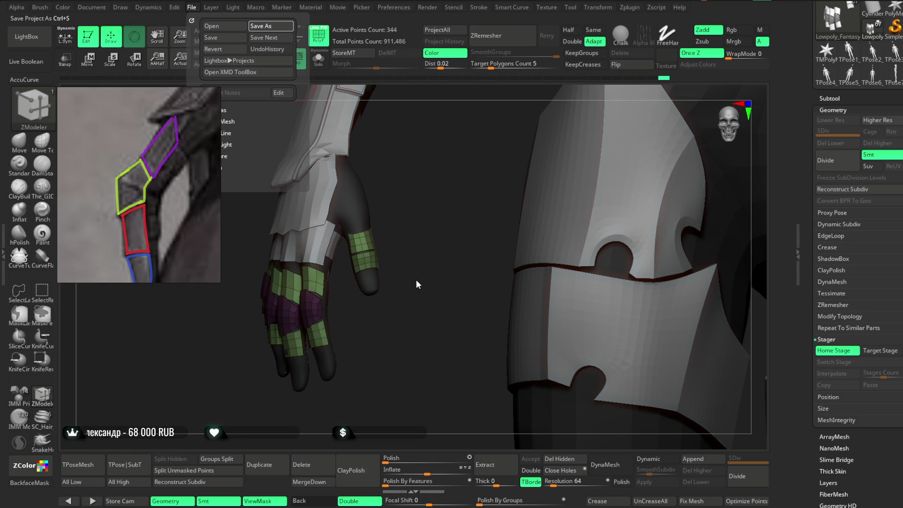
Step: Save the project with Ctrl+S and zoom in on the armored fingers
key(ctrl+s)
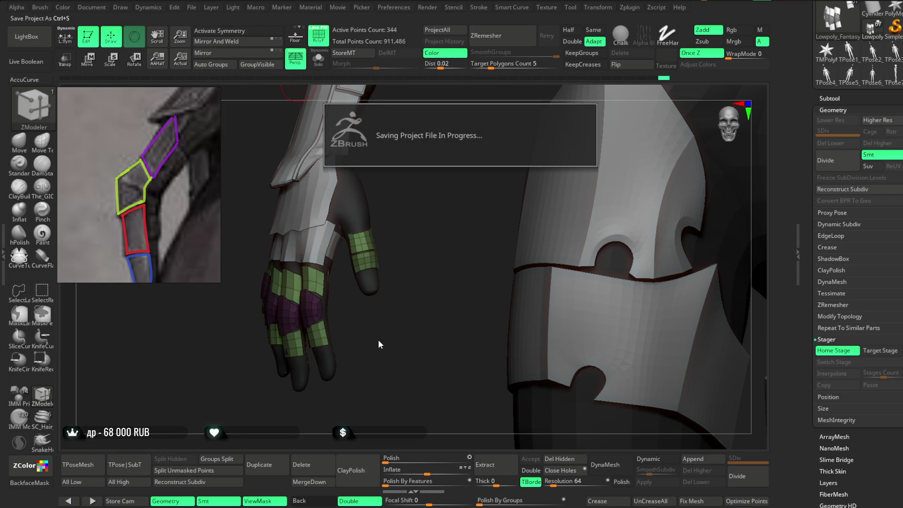
mouse_move(402, 348)
mouse_down()
mouse_move(396, 335)
mouse_move(447, 316)
mouse_move(485, 205)
mouse_move(493, 216)
mouse_move(474, 231)
mouse_up()
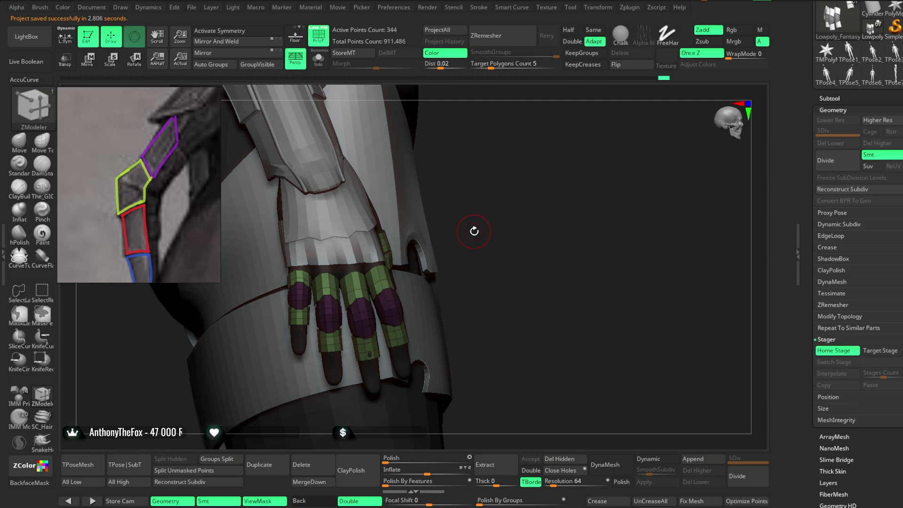
mouse_move(474, 231)
mouse_down()
mouse_move(474, 214)
mouse_move(492, 200)
mouse_move(506, 244)
mouse_move(502, 194)
mouse_move(468, 97)
mouse_move(386, 217)
mouse_up()
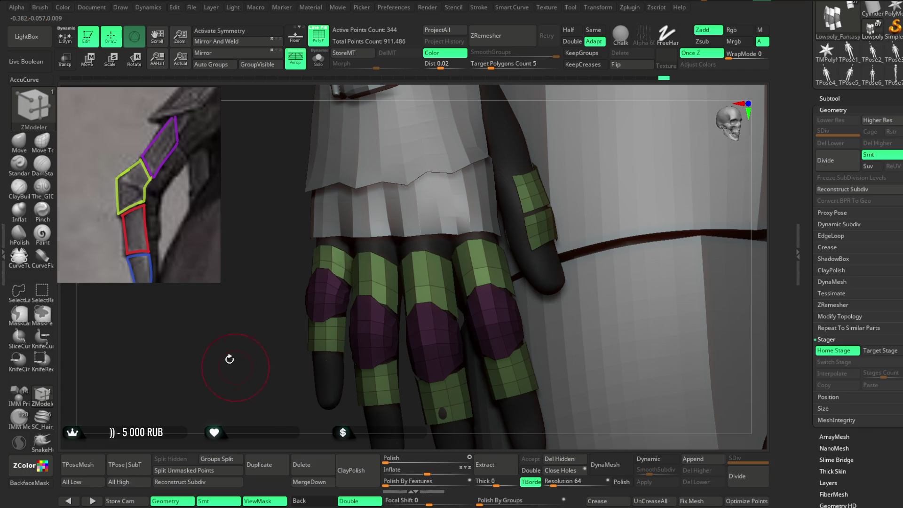
Step: Select the Move Topological brush and orbit onto the legs and fingers
click(42, 141)
drag(260, 401, 272, 401)
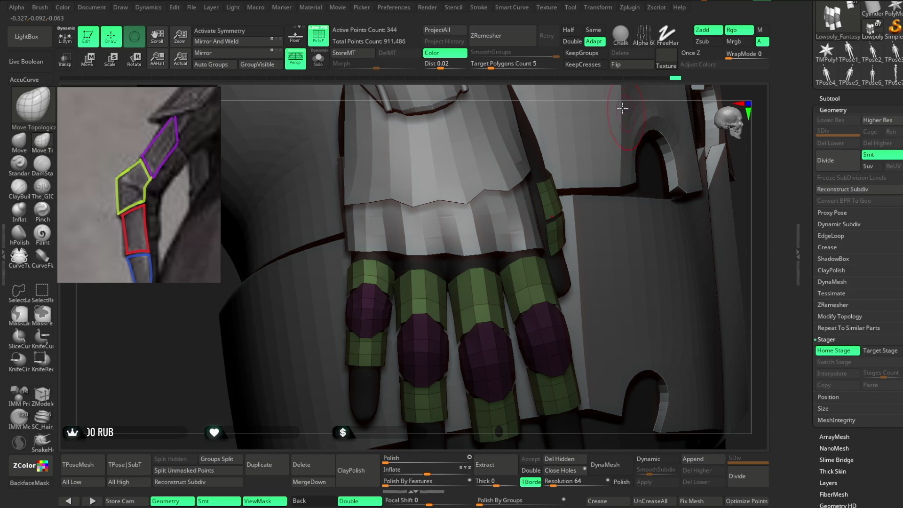
right_drag(622, 107, 595, 99)
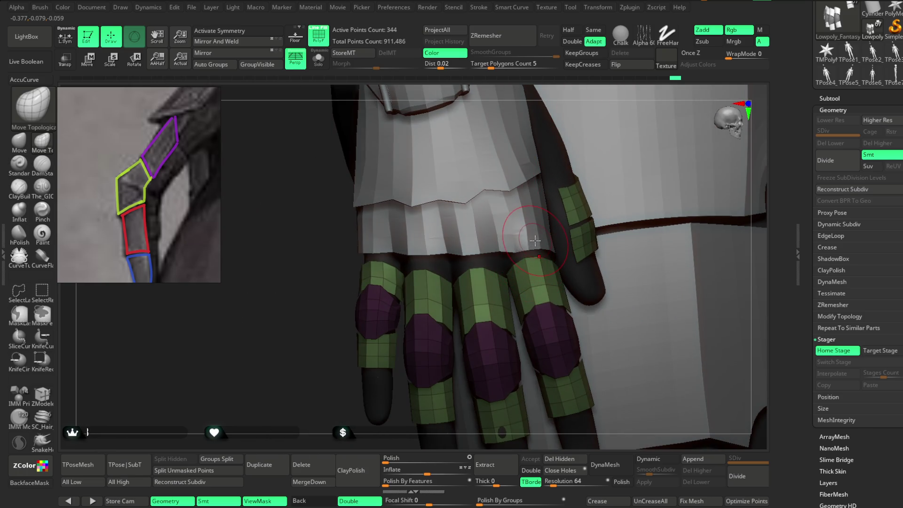
right_drag(585, 101, 558, 105)
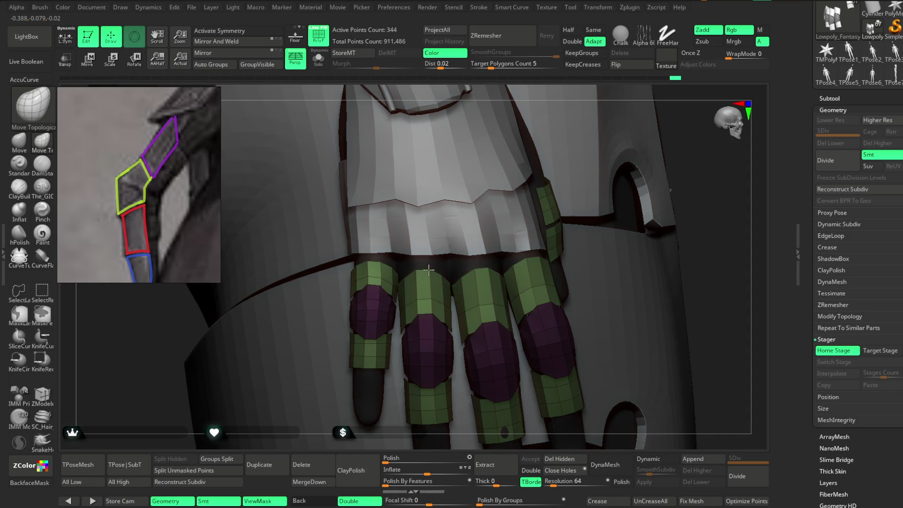
right_drag(666, 141, 514, 187)
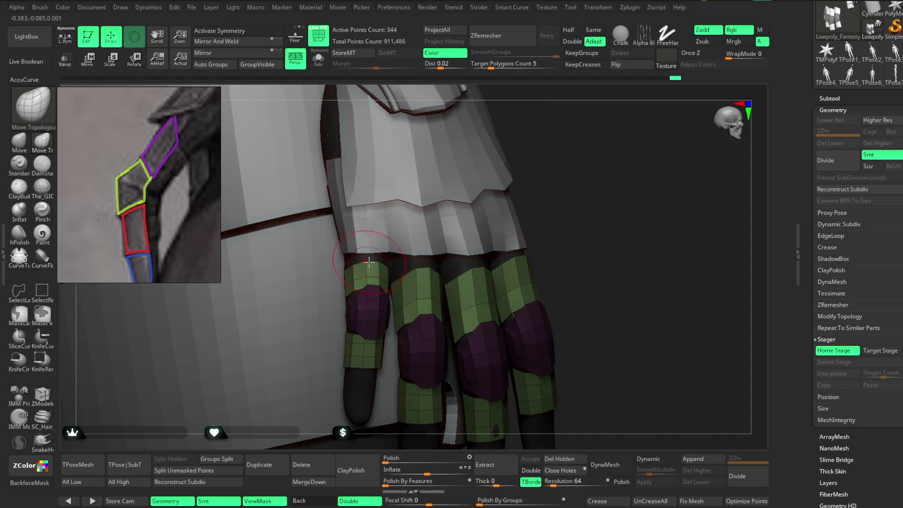
mouse_move(373, 254)
right_down()
mouse_move(589, 174)
mouse_move(580, 213)
mouse_move(601, 182)
mouse_move(557, 181)
mouse_move(560, 212)
right_up()
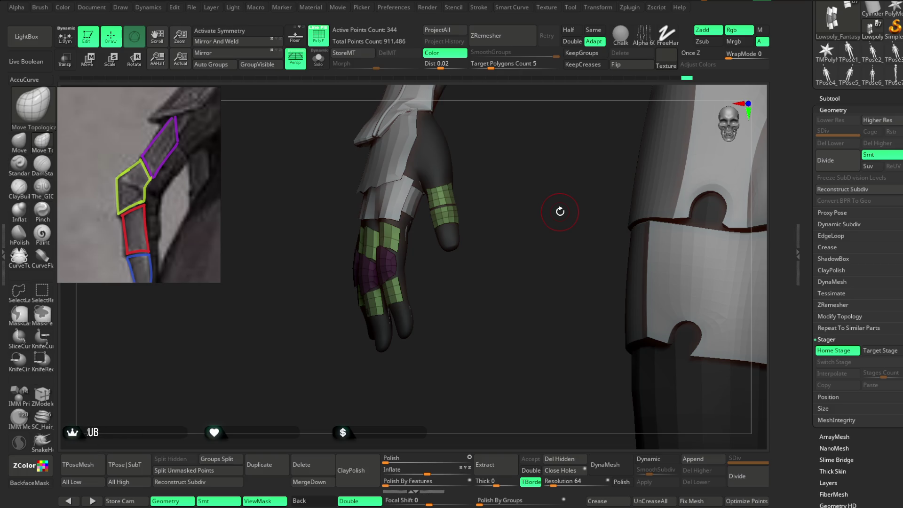
scroll(476, 281, up, 5)
drag(532, 289, 500, 225)
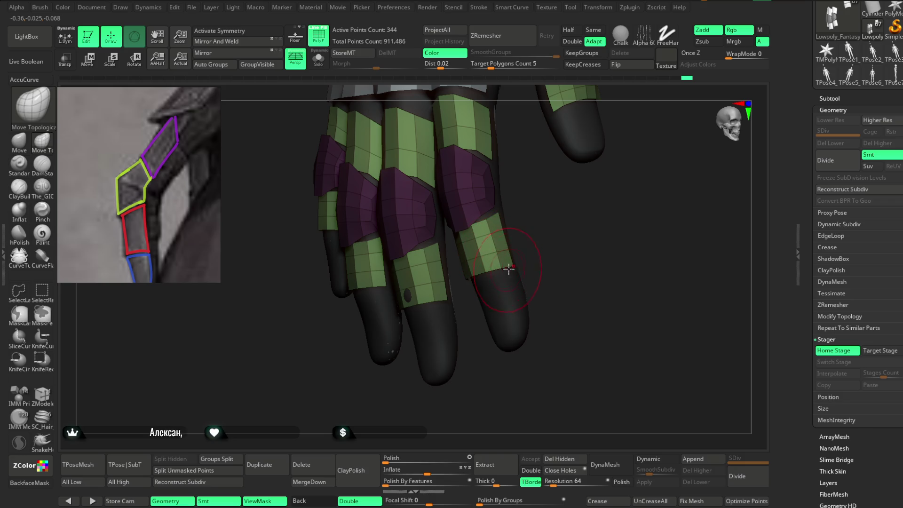
drag(561, 234, 566, 234)
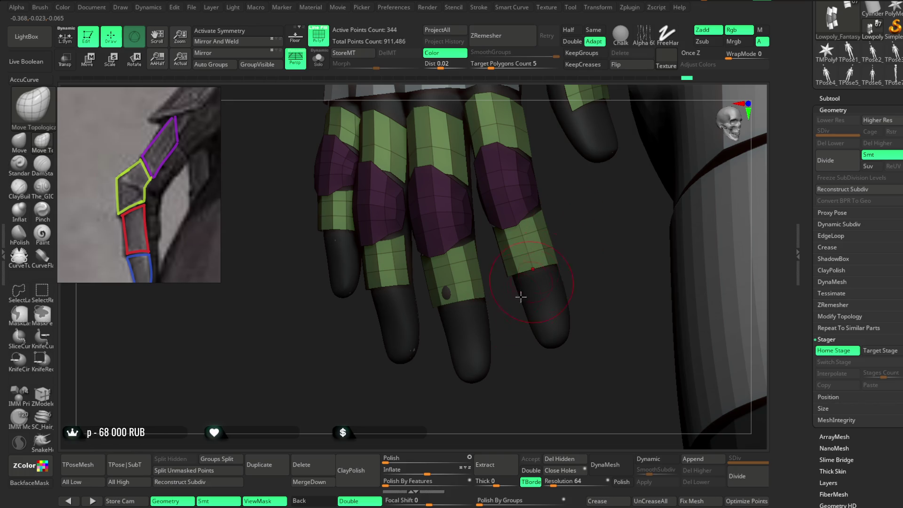
mouse_move(468, 380)
mouse_down()
mouse_move(464, 389)
mouse_move(439, 389)
mouse_move(409, 338)
mouse_up()
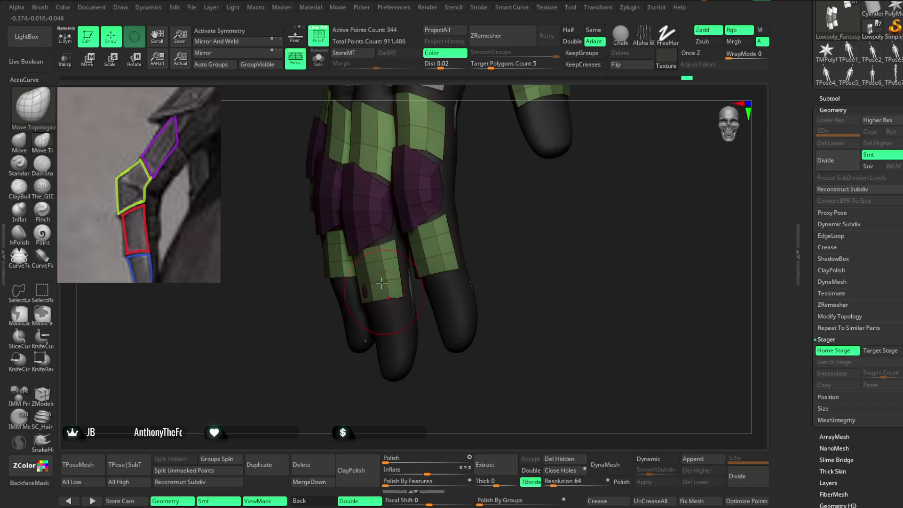
drag(378, 241, 415, 225)
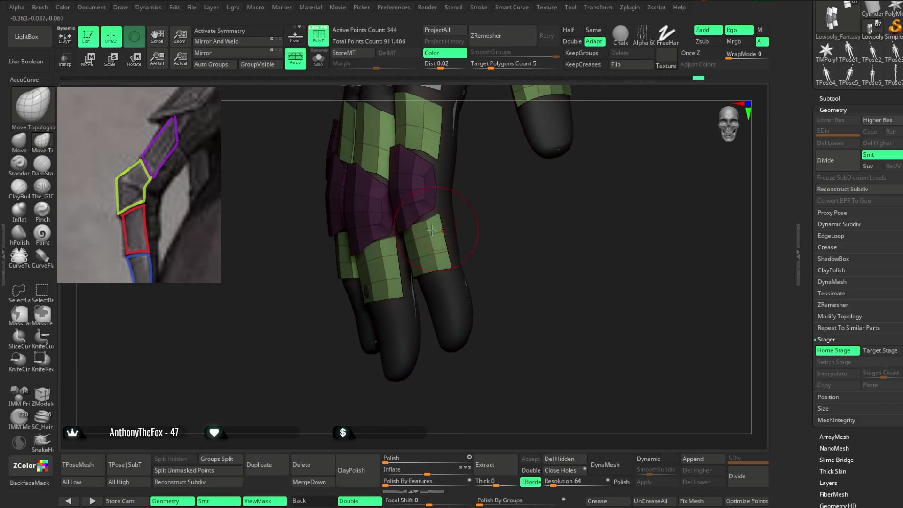
mouse_move(455, 190)
mouse_down()
mouse_move(447, 198)
mouse_move(484, 226)
mouse_move(494, 210)
mouse_move(480, 232)
mouse_move(579, 183)
mouse_up()
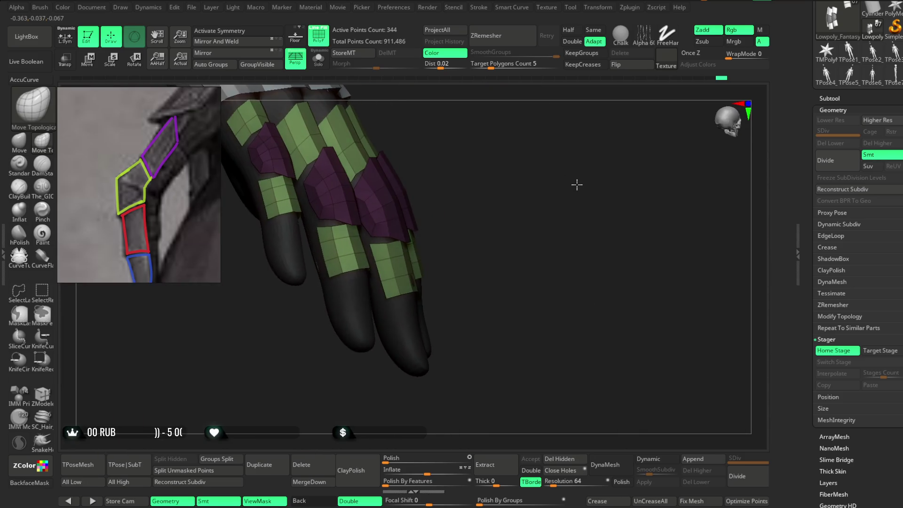
mouse_move(438, 216)
mouse_down()
mouse_move(470, 192)
mouse_move(377, 274)
mouse_up()
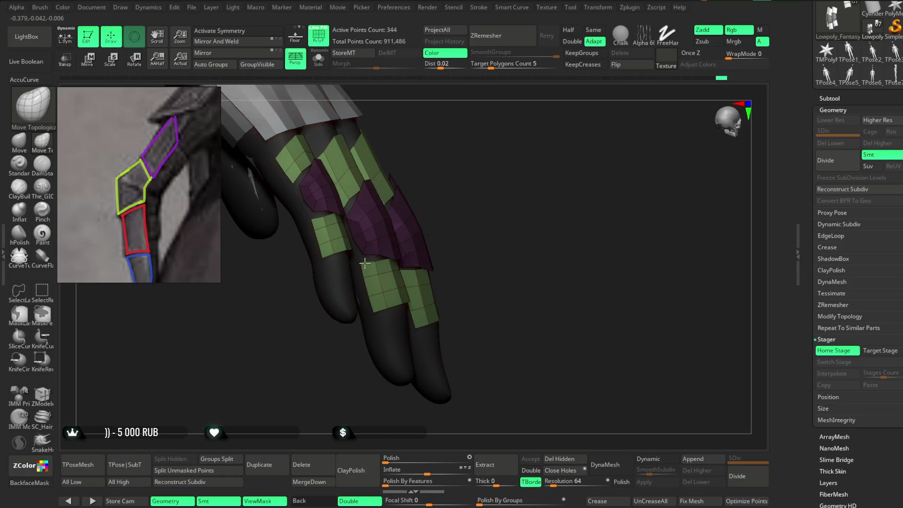
mouse_move(363, 257)
right_down()
mouse_move(474, 151)
mouse_move(486, 186)
mouse_move(394, 258)
mouse_move(361, 257)
right_up()
key(space)
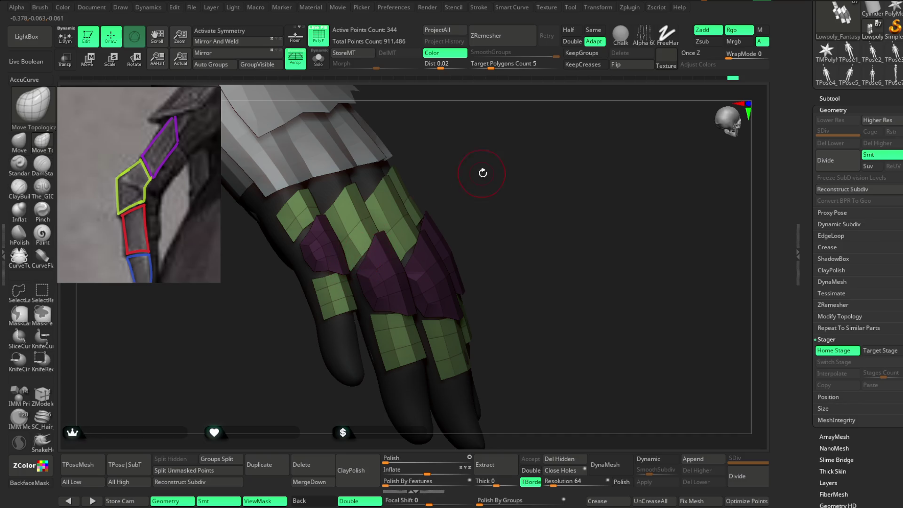
right_drag(484, 173, 417, 253)
right_drag(501, 182, 428, 242)
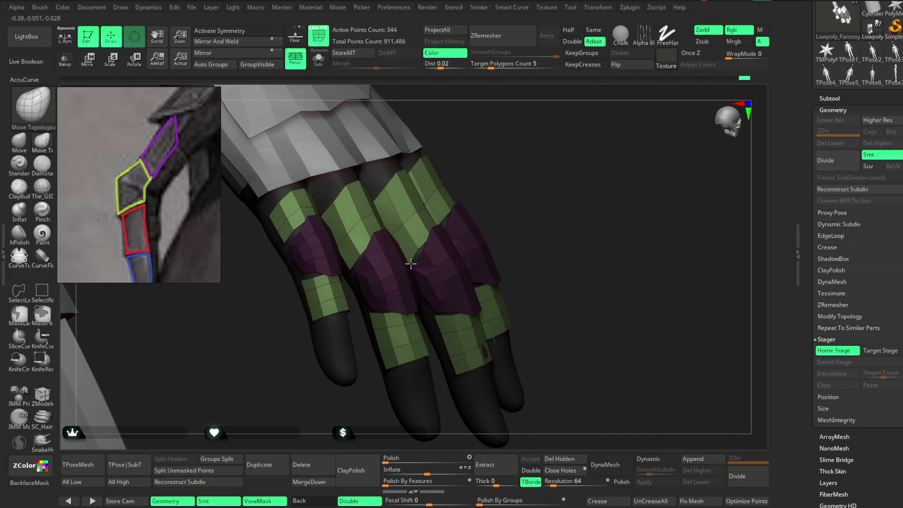
right_drag(489, 187, 466, 212)
mouse_move(493, 180)
right_down()
mouse_move(492, 197)
mouse_move(549, 155)
mouse_move(540, 181)
mouse_move(389, 275)
right_up()
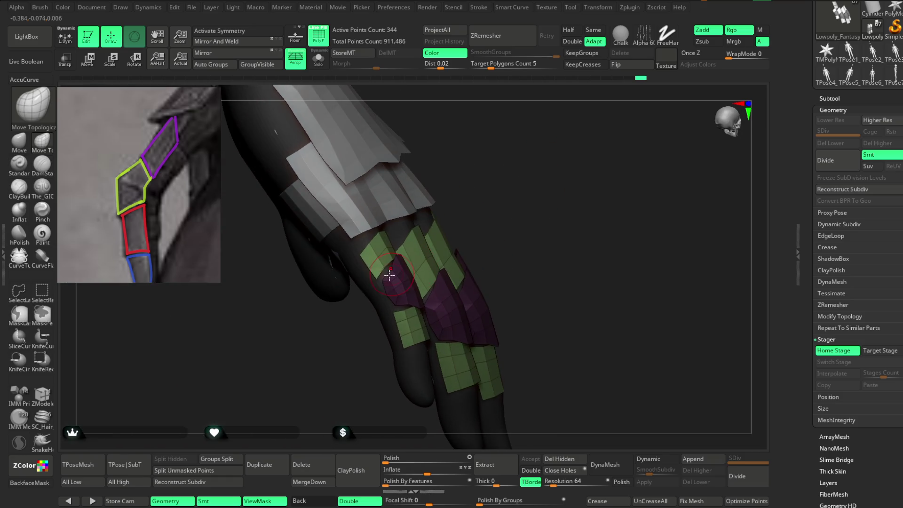
mouse_move(502, 180)
right_down()
mouse_move(540, 169)
mouse_move(512, 201)
mouse_move(528, 210)
mouse_move(532, 253)
mouse_move(533, 242)
mouse_move(489, 235)
mouse_move(520, 238)
mouse_move(532, 209)
mouse_move(554, 239)
mouse_move(412, 244)
right_up()
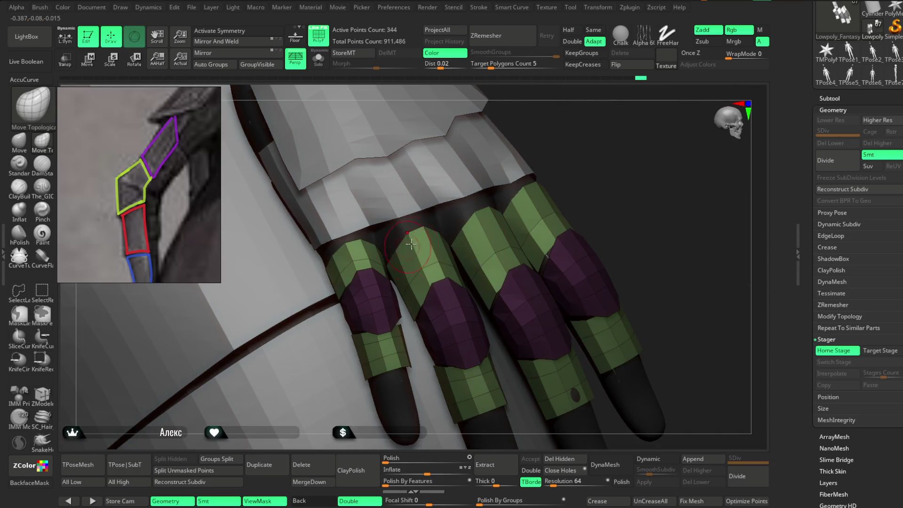
Step: Turn the hand so the fingers hang downward and enlarge the brush Draw Size
right_drag(740, 136, 489, 216)
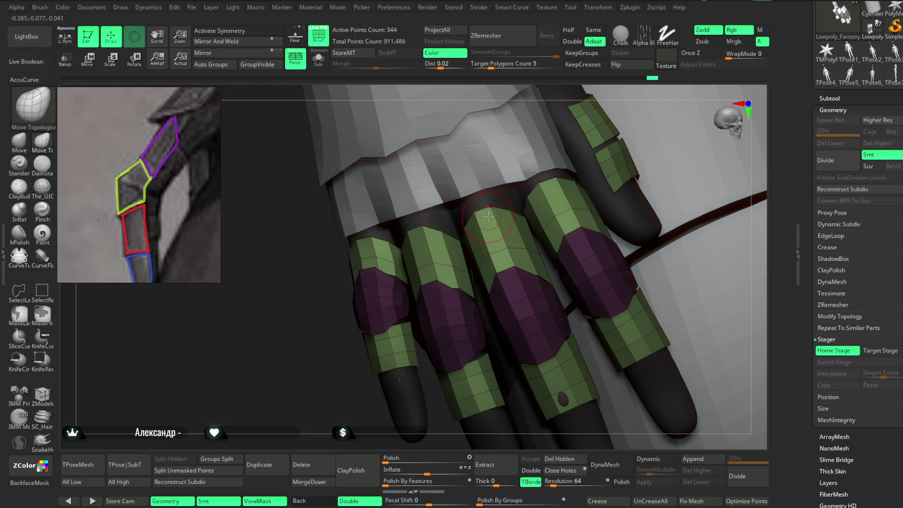
mouse_move(612, 101)
right_down()
mouse_move(621, 79)
mouse_move(485, 202)
mouse_move(596, 158)
mouse_move(379, 255)
right_up()
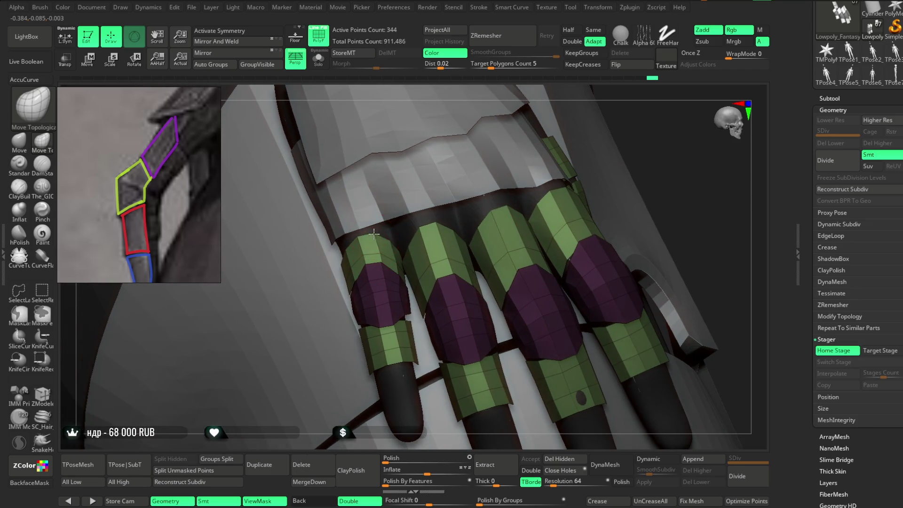
mouse_move(696, 188)
right_down()
mouse_move(549, 319)
mouse_move(539, 299)
mouse_move(563, 296)
mouse_move(563, 246)
mouse_move(615, 230)
mouse_move(581, 238)
right_up()
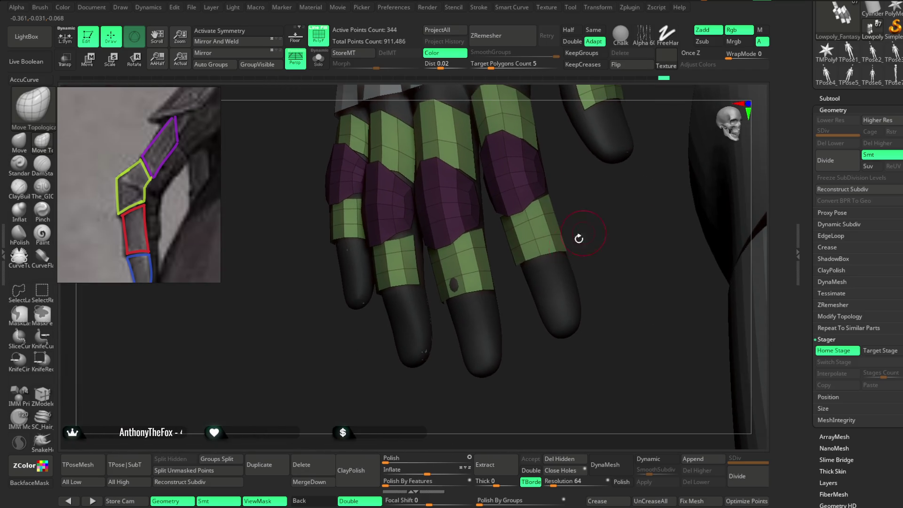
key(space)
drag(485, 284, 495, 284)
Step: Orbit and zoom around the hand to check how the purple knuckle plates fit the fingers
mouse_move(495, 284)
right_down()
mouse_move(607, 294)
mouse_move(541, 266)
right_up()
mouse_move(632, 195)
right_down()
mouse_move(542, 269)
mouse_move(461, 268)
right_up()
mouse_move(584, 207)
mouse_down()
mouse_move(595, 186)
mouse_move(588, 205)
mouse_move(587, 198)
mouse_move(605, 210)
mouse_move(591, 185)
mouse_move(631, 193)
mouse_move(607, 193)
mouse_move(617, 182)
mouse_up()
key(space)
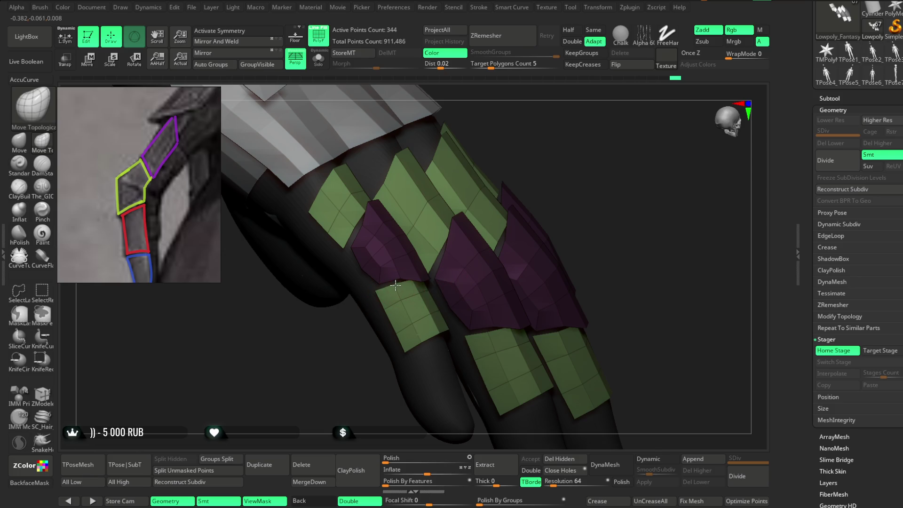
key(space)
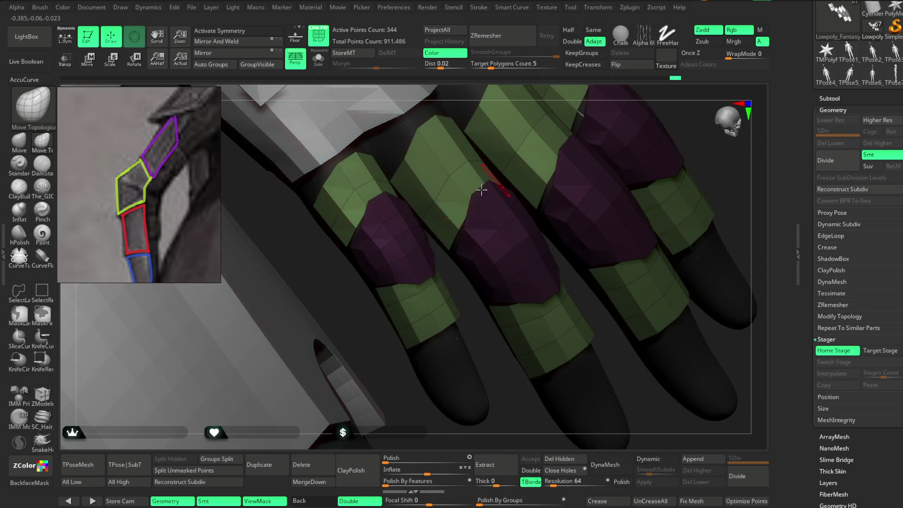
right_drag(356, 222, 358, 219)
right_drag(535, 359, 511, 284)
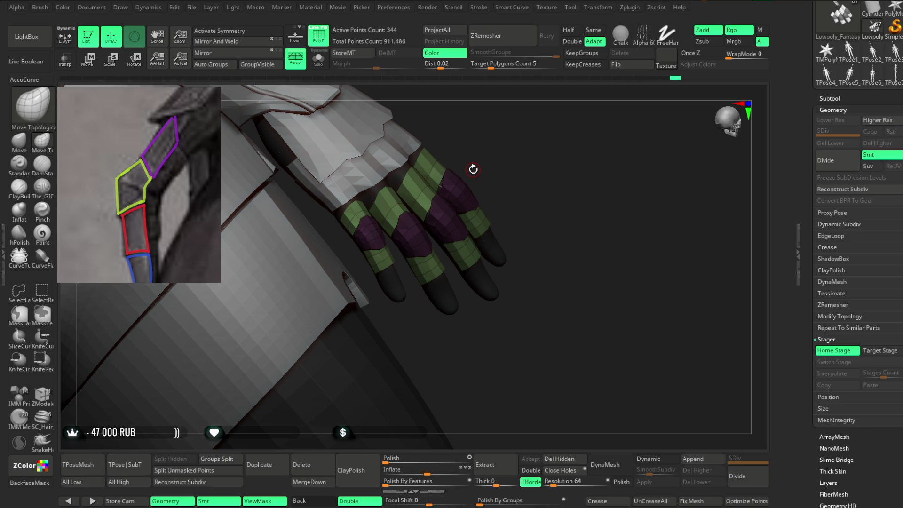
mouse_move(527, 183)
mouse_down()
mouse_move(504, 196)
mouse_move(506, 236)
mouse_move(497, 244)
mouse_move(403, 236)
mouse_up()
drag(441, 258, 467, 210)
key(space)
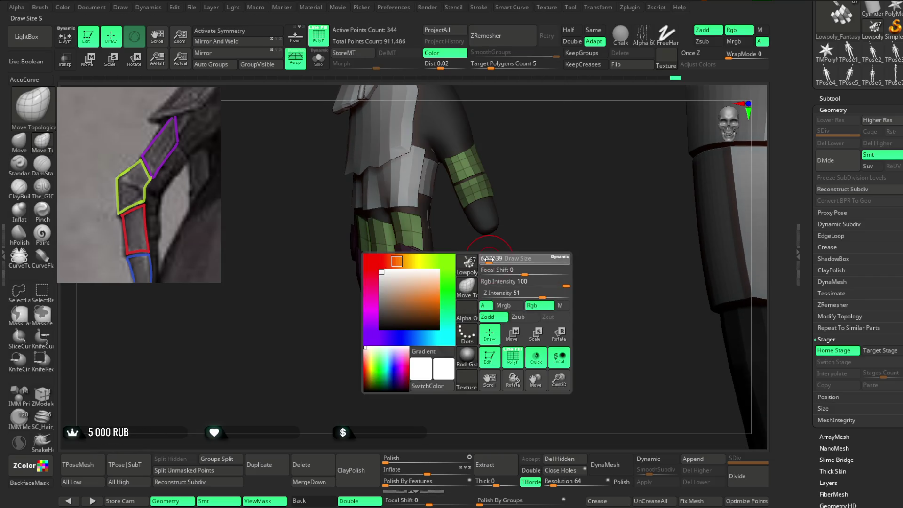
mouse_move(465, 254)
mouse_down()
mouse_move(527, 216)
mouse_move(433, 215)
mouse_up()
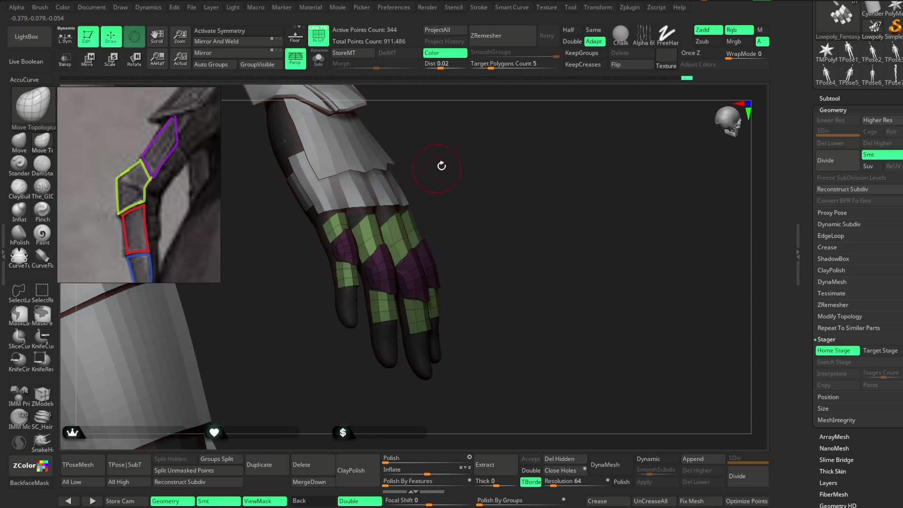
drag(441, 165, 352, 223)
mouse_move(406, 194)
mouse_down()
mouse_move(423, 226)
mouse_move(409, 272)
mouse_move(384, 227)
mouse_up()
mouse_move(414, 256)
mouse_down()
mouse_move(422, 286)
mouse_move(400, 273)
mouse_move(415, 264)
mouse_move(377, 294)
mouse_move(460, 254)
mouse_move(375, 294)
mouse_up()
drag(431, 238, 384, 273)
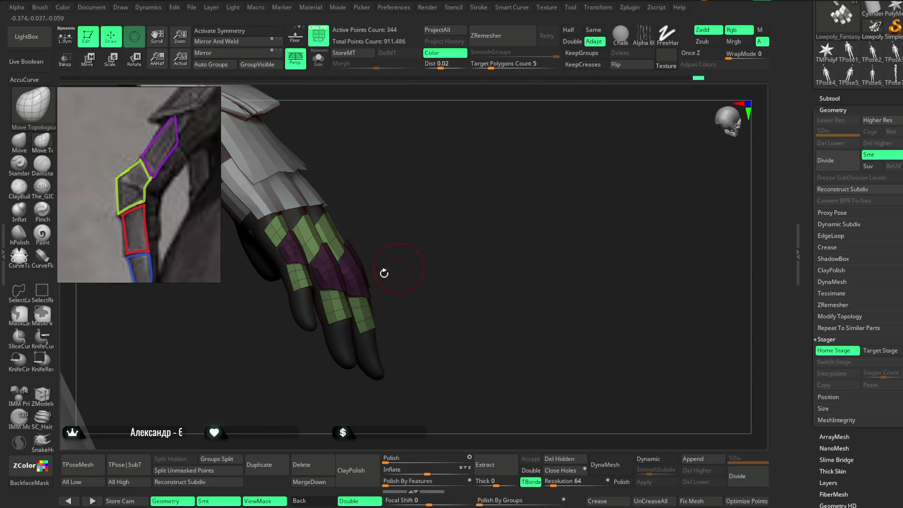
drag(443, 222, 400, 267)
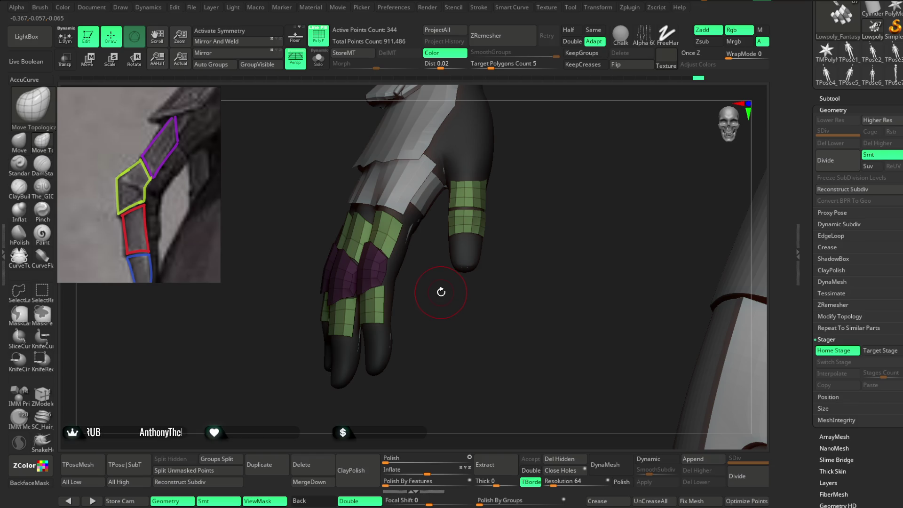
mouse_move(460, 294)
mouse_down()
mouse_move(518, 277)
mouse_move(501, 273)
mouse_move(499, 241)
mouse_up()
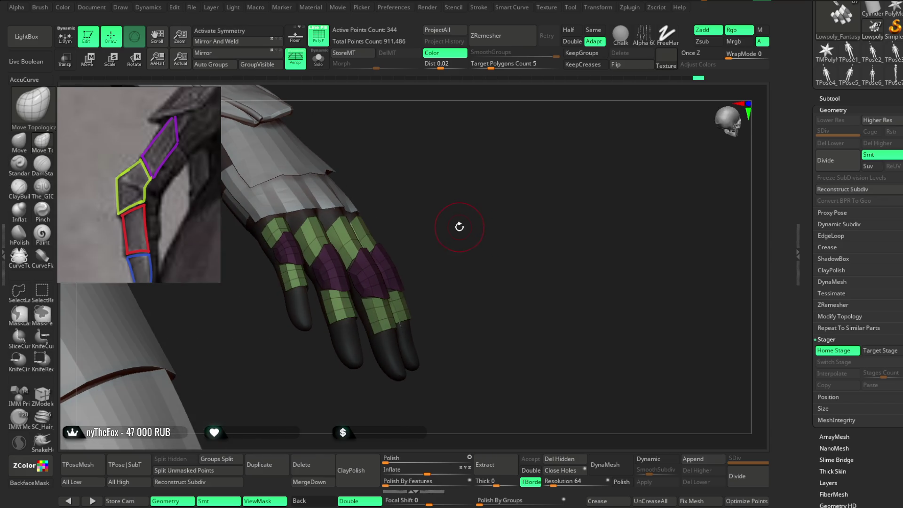
mouse_move(450, 213)
alt+mouse_down()
mouse_move(466, 220)
mouse_move(490, 184)
mouse_move(468, 196)
alt+mouse_up()
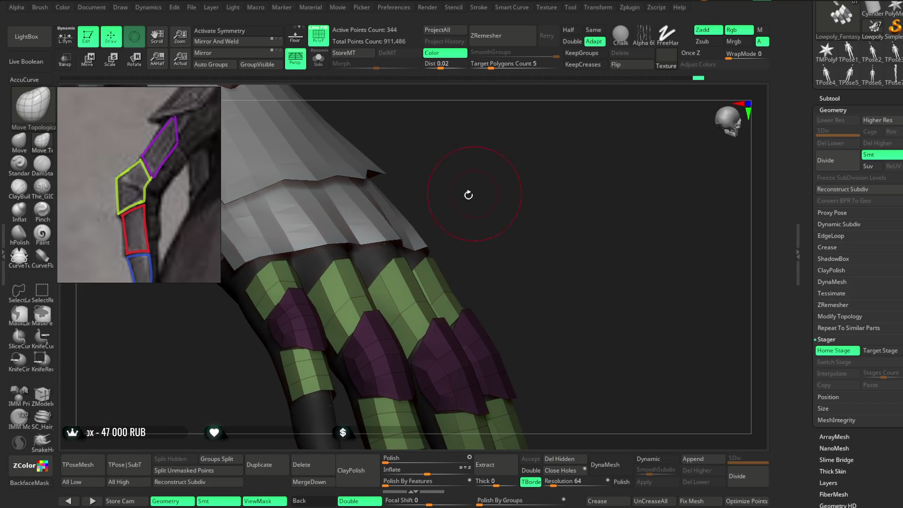
drag(429, 234, 407, 256)
mouse_move(681, 139)
mouse_down()
mouse_move(650, 137)
mouse_move(415, 259)
mouse_move(463, 212)
mouse_move(490, 307)
mouse_move(480, 316)
mouse_move(460, 284)
mouse_up()
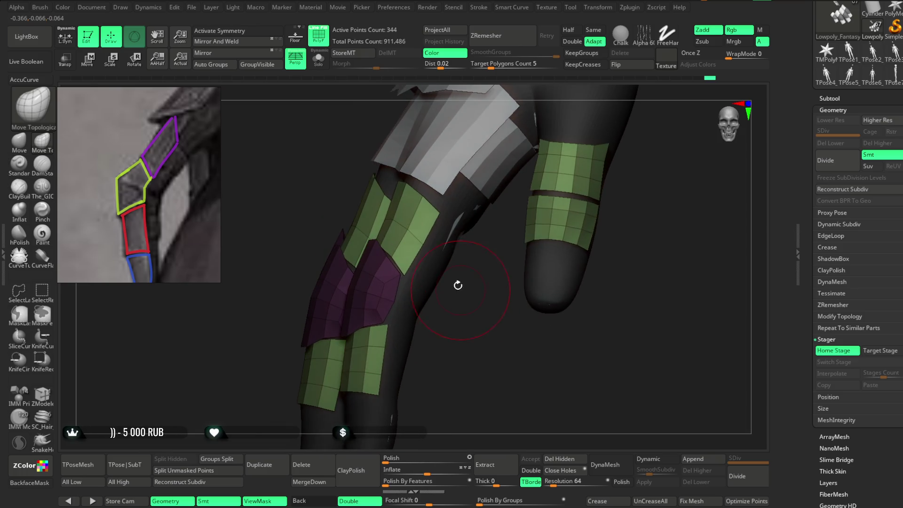
key(space)
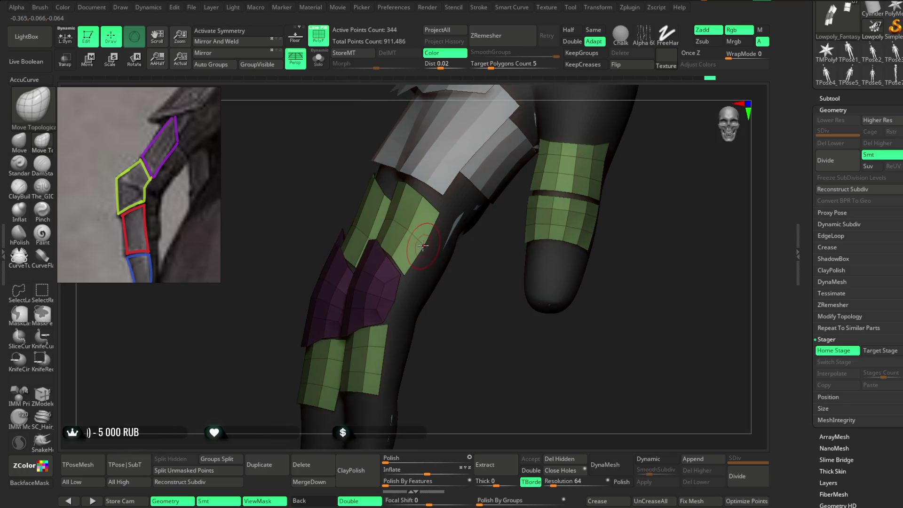
mouse_move(473, 272)
mouse_down()
mouse_move(468, 250)
mouse_move(456, 274)
mouse_move(498, 236)
mouse_move(428, 216)
mouse_move(457, 270)
mouse_move(454, 240)
mouse_move(487, 272)
mouse_up()
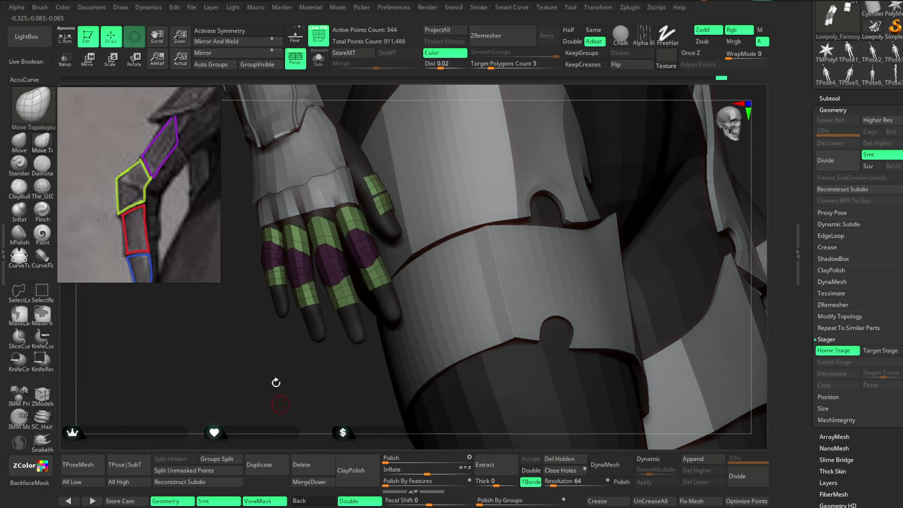
key(shift+f)
Step: Select the legs base mesh in the Subtool list
scroll(294, 397, down, 5)
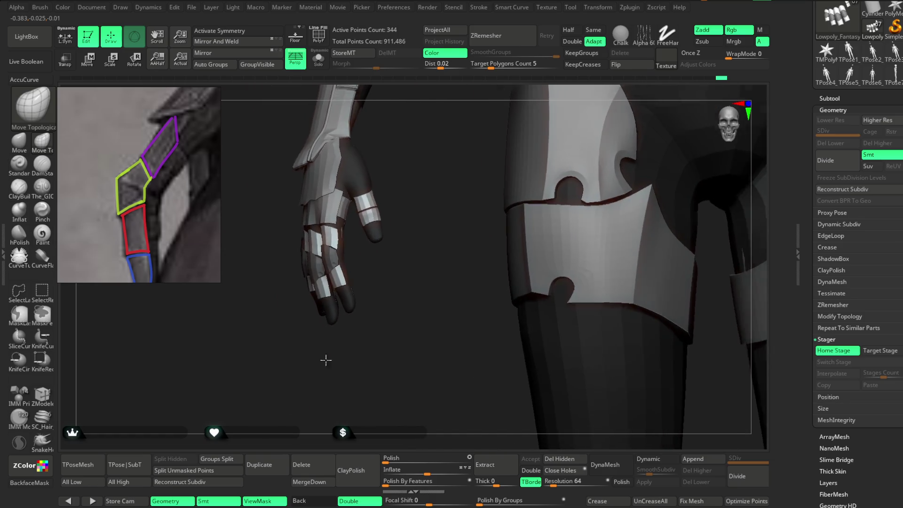
scroll(322, 367, down, 3)
mouse_move(317, 375)
mouse_down()
mouse_move(339, 375)
mouse_move(361, 295)
mouse_up()
scroll(339, 374, up, 5)
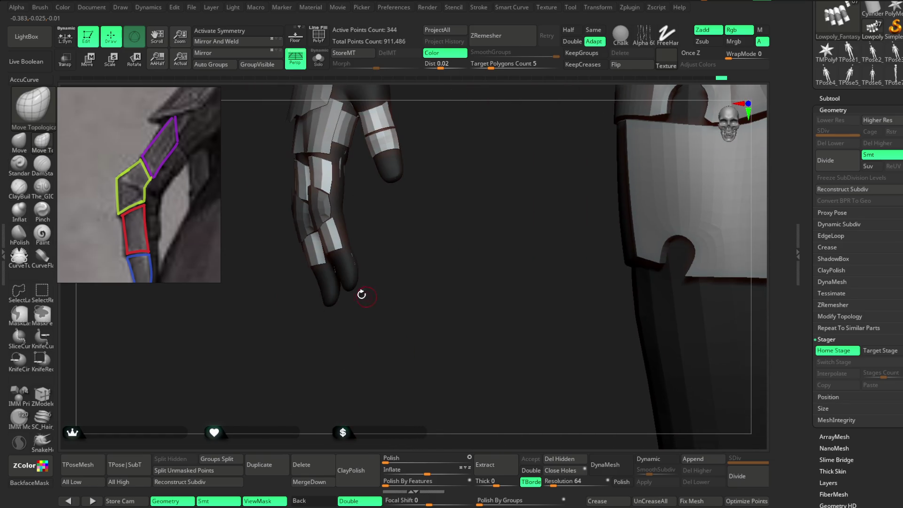
click(829, 98)
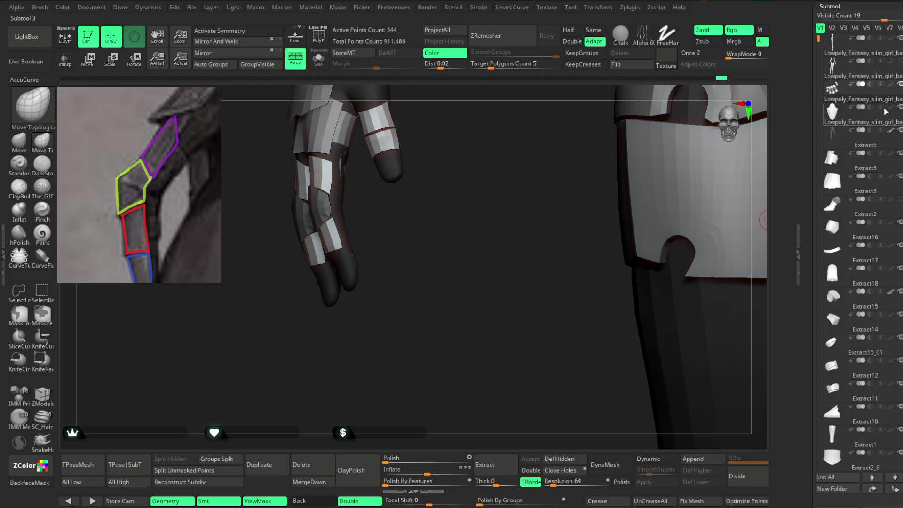
click(863, 98)
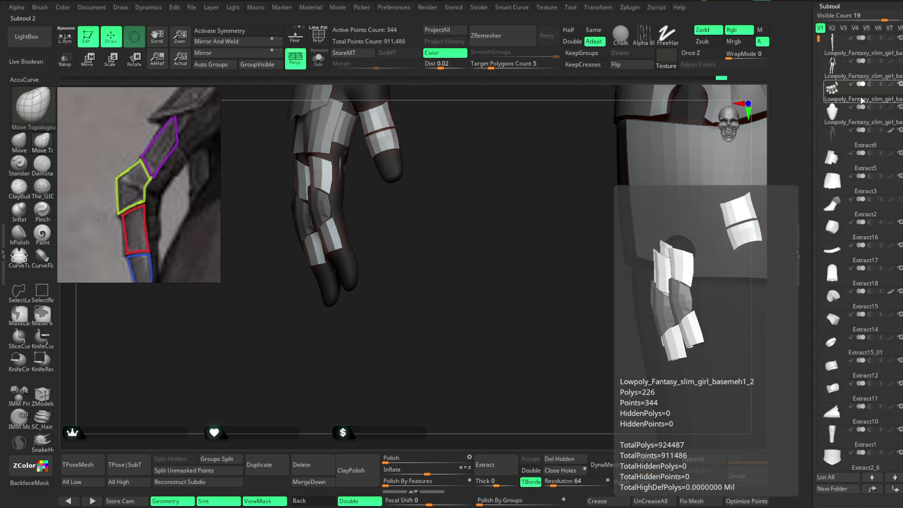
click(855, 62)
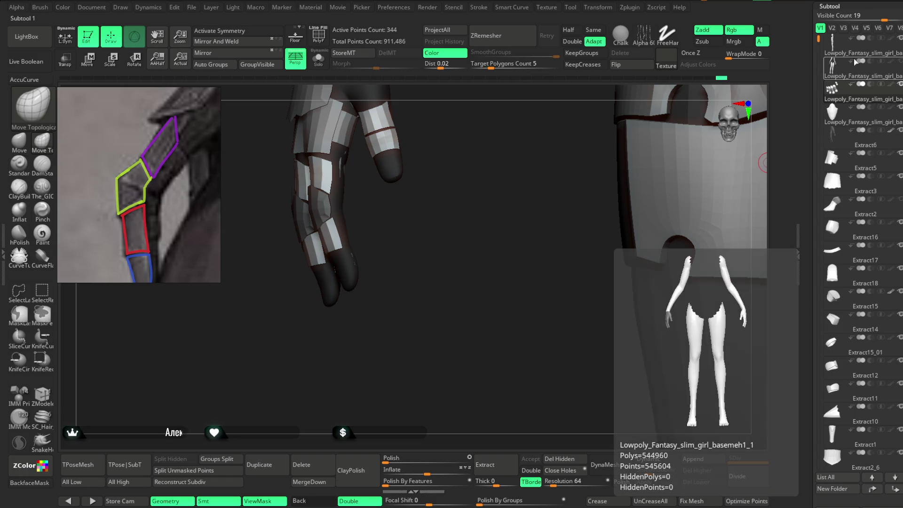
click(851, 76)
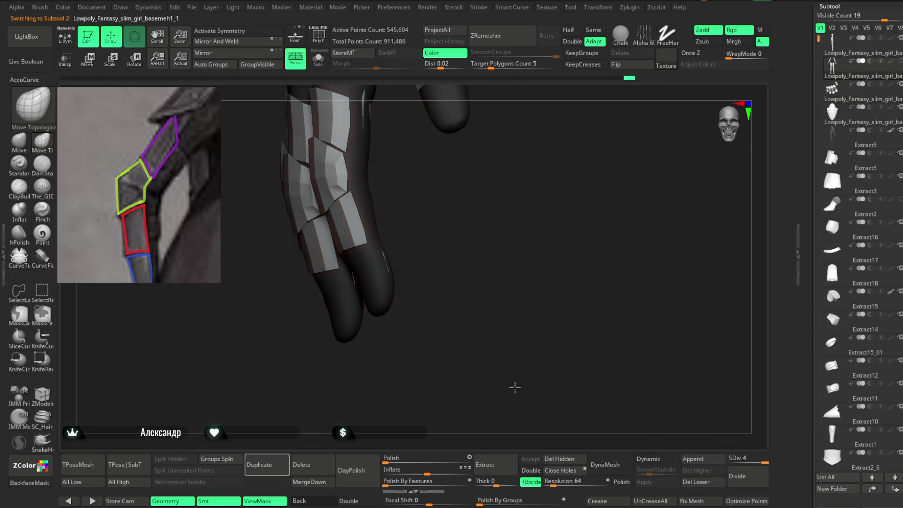
Step: Solo the legs mesh, duplicate it, drop the copy to SDiv 1 and delete higher levels
click(318, 59)
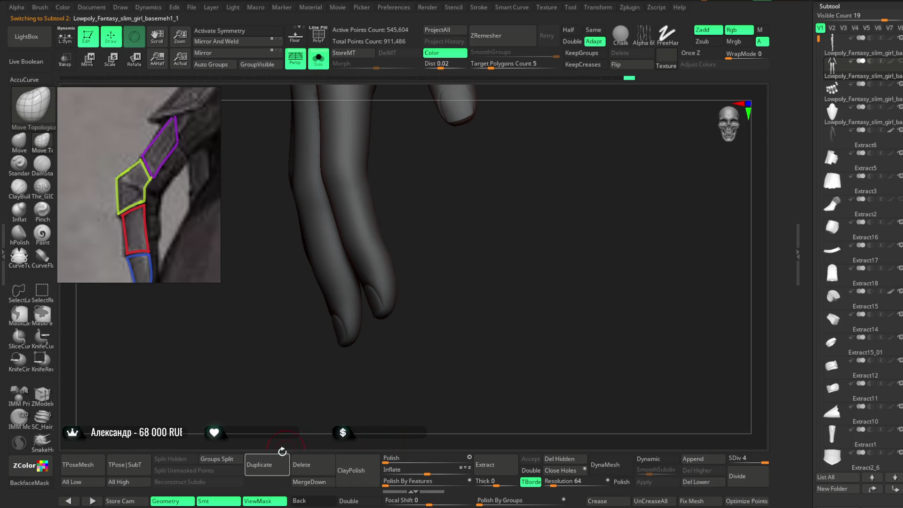
key(alt+Down)
drag(764, 463, 730, 463)
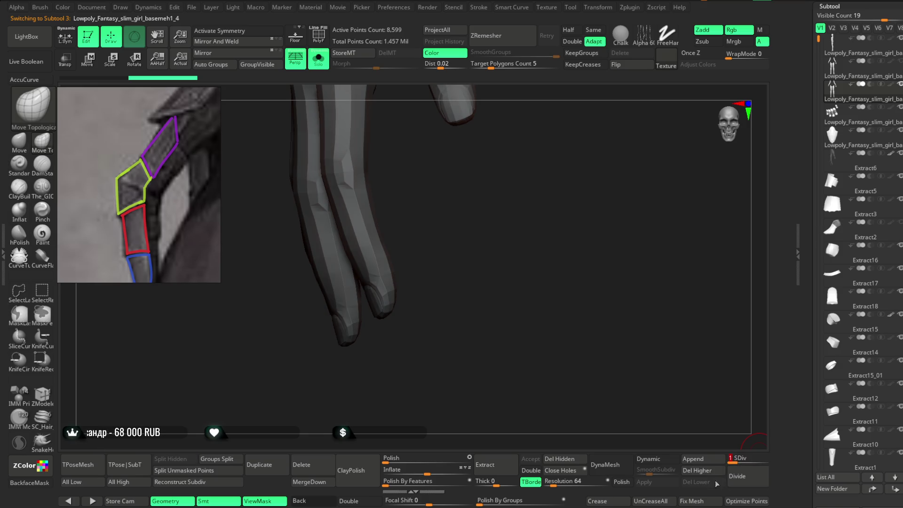
click(694, 471)
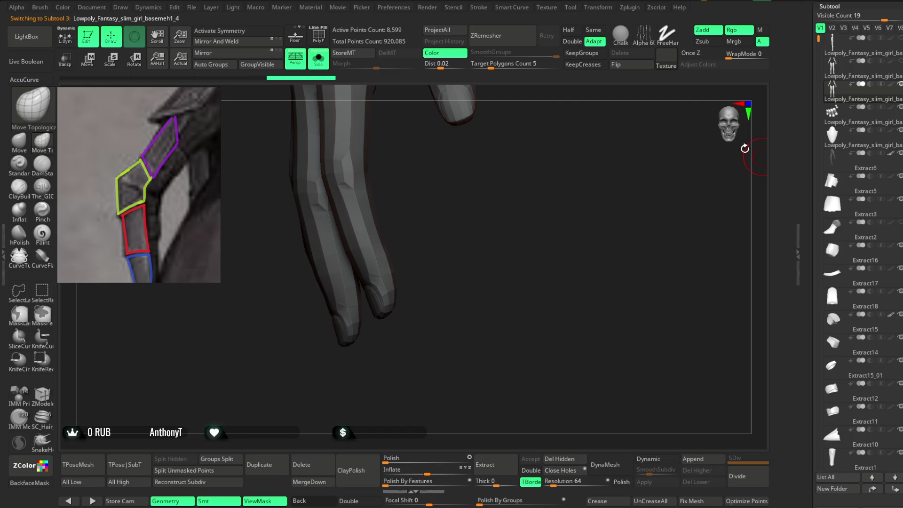
mouse_move(324, 82)
mouse_down()
mouse_move(499, 238)
mouse_move(555, 228)
mouse_up()
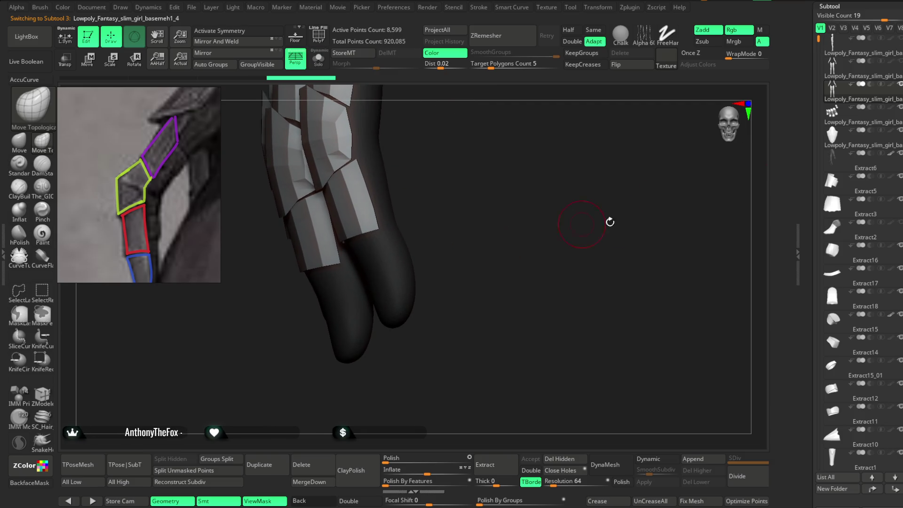
Step: Move Extract6 up to second place in the subtools and turn on PolyFrame wireframe
drag(861, 164, 863, 65)
mouse_move(763, 184)
mouse_down()
mouse_move(581, 258)
mouse_move(514, 236)
mouse_move(518, 254)
mouse_up()
drag(447, 281, 462, 261)
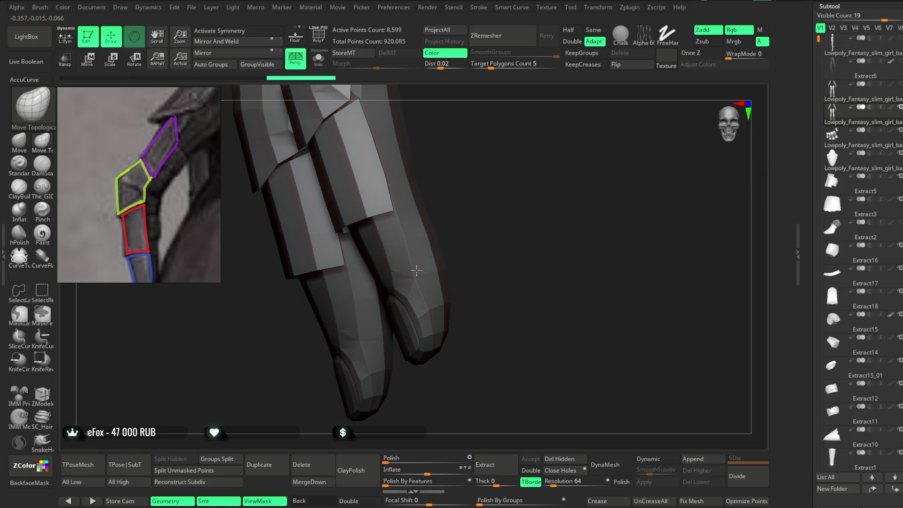
drag(472, 221, 454, 212)
key(shift+f)
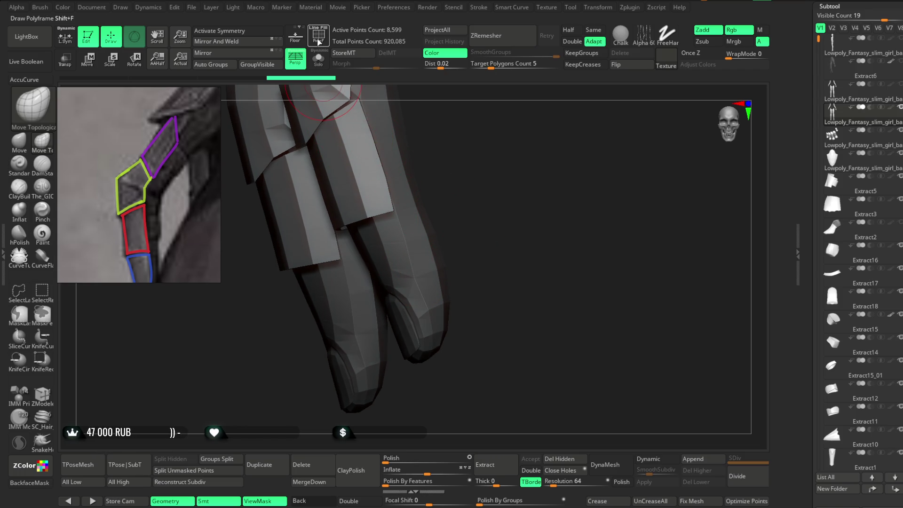
mouse_move(378, 129)
mouse_down()
mouse_move(488, 177)
mouse_move(504, 158)
mouse_move(484, 207)
mouse_move(464, 217)
mouse_up()
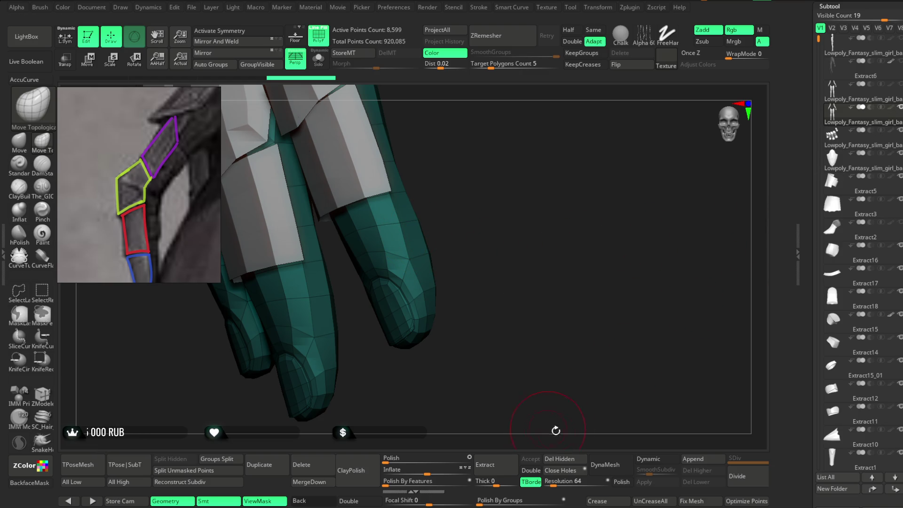
Step: Delete the 8,599-point legs copy, confirm the warning, and make Extract6 active
click(301, 465)
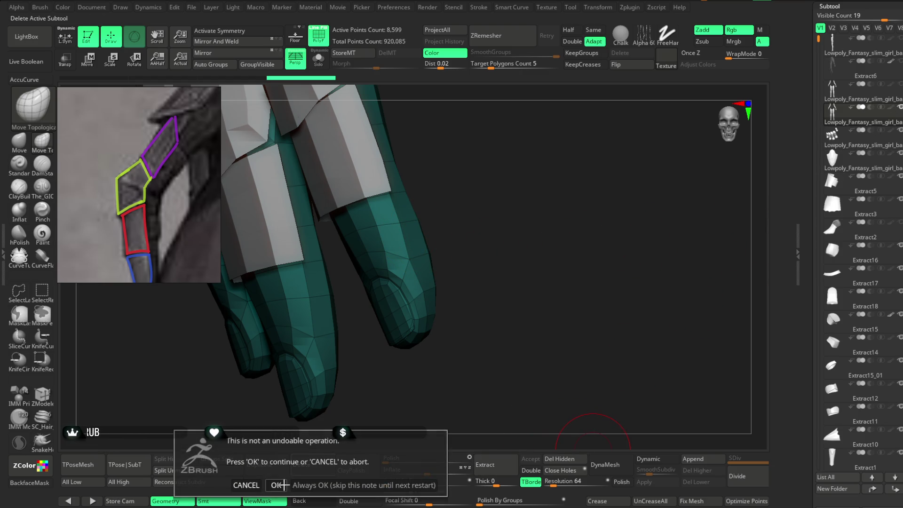
click(278, 485)
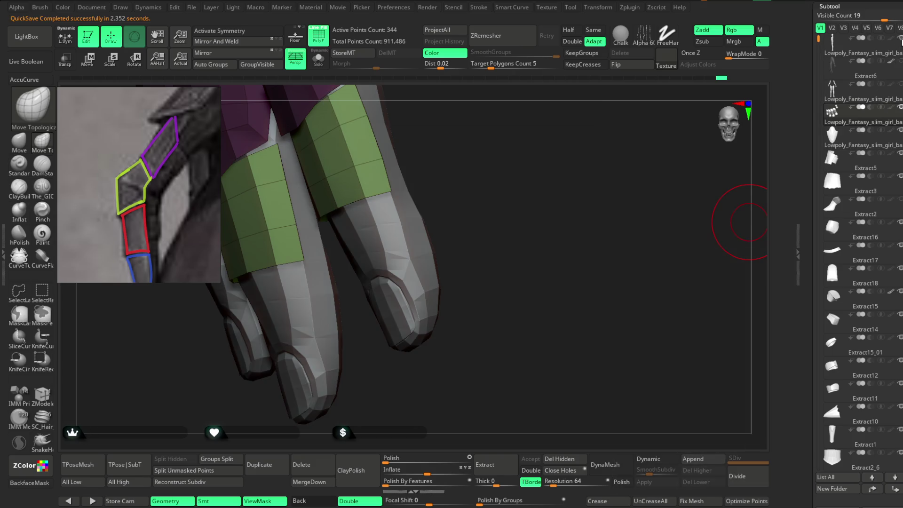
mouse_move(901, 64)
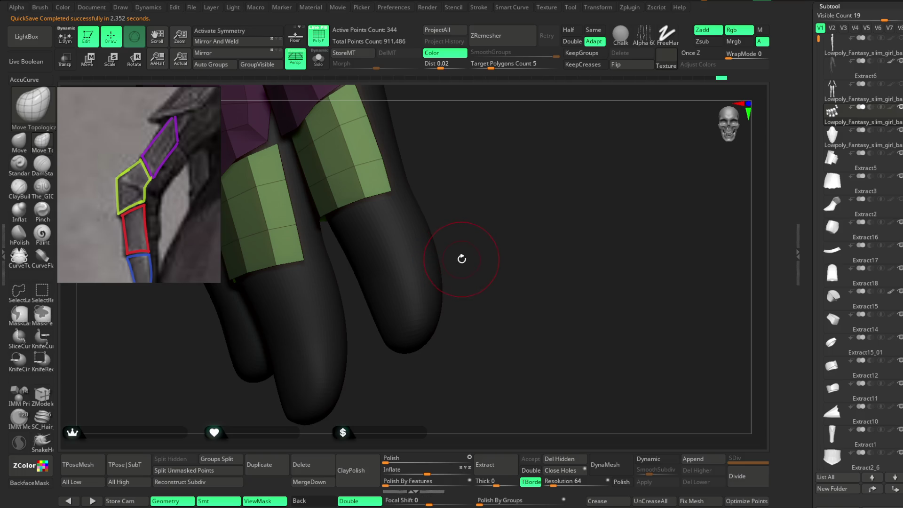
alt+click(438, 269)
Step: Switch to lasso hiding and hide a band of the Extract6 finger mesh
mouse_move(446, 258)
mouse_down()
mouse_move(504, 217)
mouse_move(521, 283)
mouse_up()
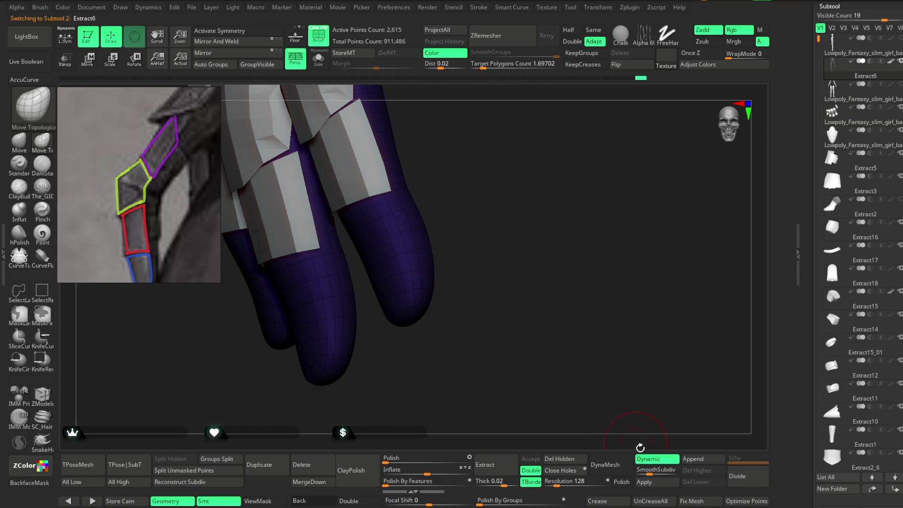
mouse_move(627, 427)
mouse_down()
mouse_move(486, 242)
mouse_move(509, 212)
mouse_move(485, 196)
mouse_move(504, 186)
mouse_move(466, 216)
mouse_up()
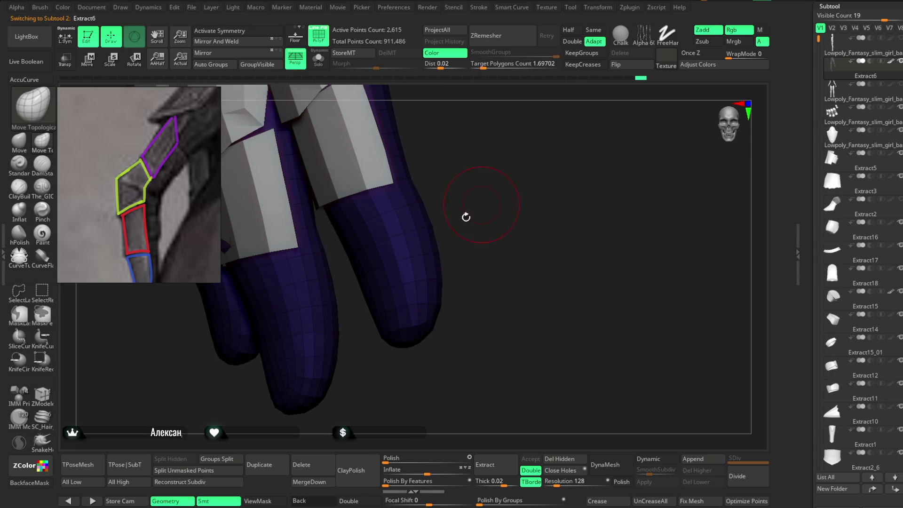
click(19, 292)
mouse_move(338, 208)
ctrl+alt+shift+mouse_down()
mouse_move(379, 202)
mouse_move(373, 207)
mouse_move(409, 221)
ctrl+alt+shift+mouse_up()
Step: Turn on Double display for the finger mesh and orbit to inspect the upper finger armour
mouse_move(463, 176)
mouse_down()
mouse_move(461, 161)
mouse_move(440, 235)
mouse_move(522, 210)
mouse_move(506, 361)
mouse_up()
mouse_move(560, 425)
mouse_down()
mouse_move(561, 373)
mouse_move(561, 403)
mouse_move(529, 414)
mouse_up()
click(359, 500)
mouse_move(555, 320)
mouse_down()
mouse_move(575, 266)
mouse_move(513, 294)
mouse_move(536, 297)
mouse_move(371, 264)
mouse_move(408, 280)
mouse_move(397, 217)
mouse_move(348, 375)
mouse_move(349, 242)
mouse_up()
mouse_move(353, 179)
mouse_down()
mouse_move(379, 405)
mouse_move(349, 359)
mouse_move(354, 346)
mouse_up()
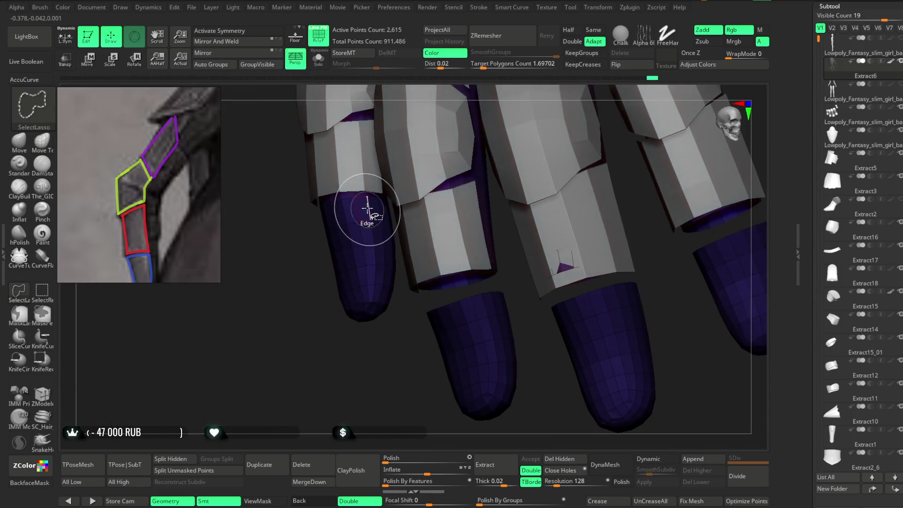
mouse_move(353, 268)
mouse_down()
mouse_move(329, 397)
mouse_move(312, 333)
mouse_move(318, 358)
mouse_move(535, 216)
mouse_move(492, 230)
mouse_move(447, 222)
mouse_move(426, 253)
mouse_up()
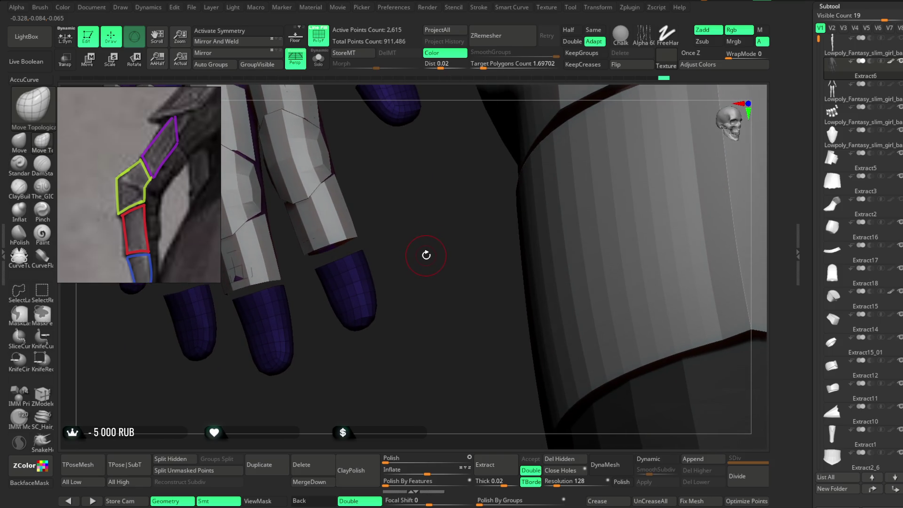
key(ctrl+shift)
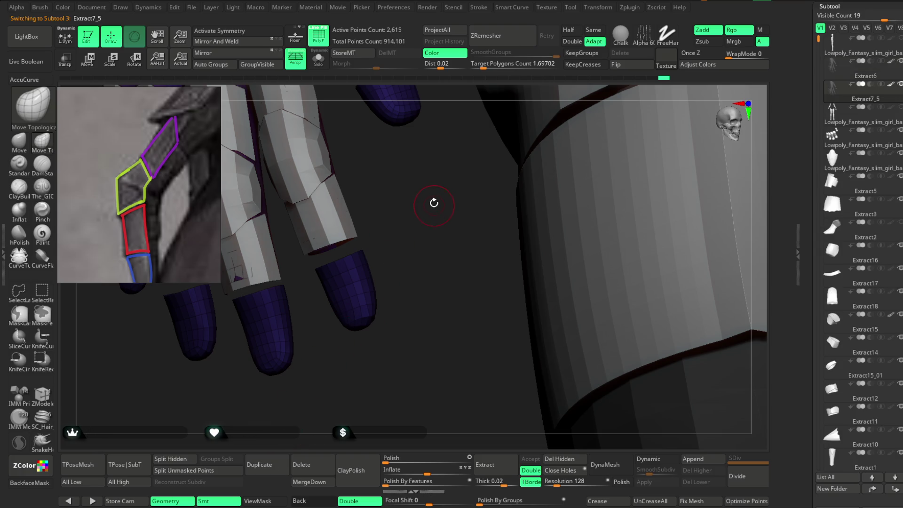
Step: Solo the finger-cover copy, hide a fingertip, and group the finger rings with Ctrl+W
drag(434, 203, 454, 190)
drag(415, 233, 376, 153)
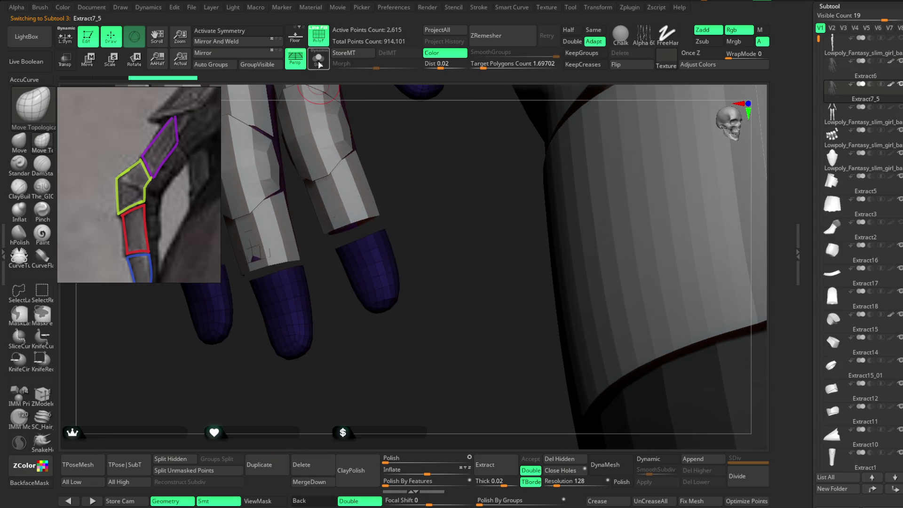
click(319, 60)
drag(443, 208, 453, 195)
mouse_move(377, 239)
ctrl+shift+mouse_down()
mouse_move(377, 312)
mouse_move(414, 254)
mouse_move(452, 258)
ctrl+shift+mouse_up()
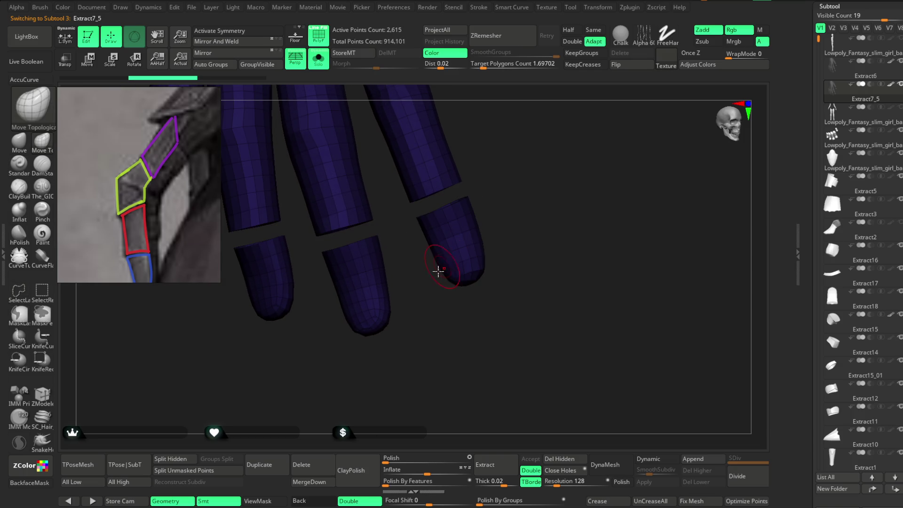
mouse_move(531, 155)
mouse_down()
mouse_move(499, 179)
mouse_move(520, 190)
mouse_move(448, 202)
mouse_up()
key(ctrl+w)
ctrl+shift+click(510, 191)
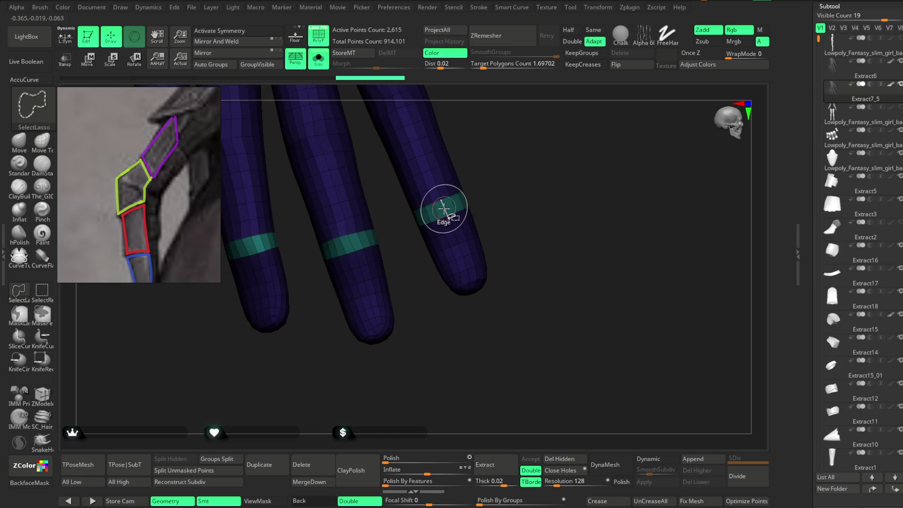
Step: Hide everything but the five fingertip caps and their teal rings, then Del Hidden (765 points)
ctrl+alt+shift+click(442, 208)
mouse_move(430, 215)
ctrl+alt+shift+mouse_down()
mouse_move(445, 319)
mouse_move(403, 268)
mouse_move(353, 305)
mouse_move(463, 356)
ctrl+alt+shift+mouse_up()
ctrl+alt+shift+click(389, 246)
mouse_move(410, 288)
mouse_down()
mouse_move(373, 246)
mouse_move(332, 302)
mouse_move(358, 338)
mouse_up()
ctrl+alt+shift+click(377, 255)
mouse_move(443, 322)
mouse_down()
mouse_move(403, 347)
mouse_move(376, 282)
mouse_up()
ctrl+alt+shift+click(345, 227)
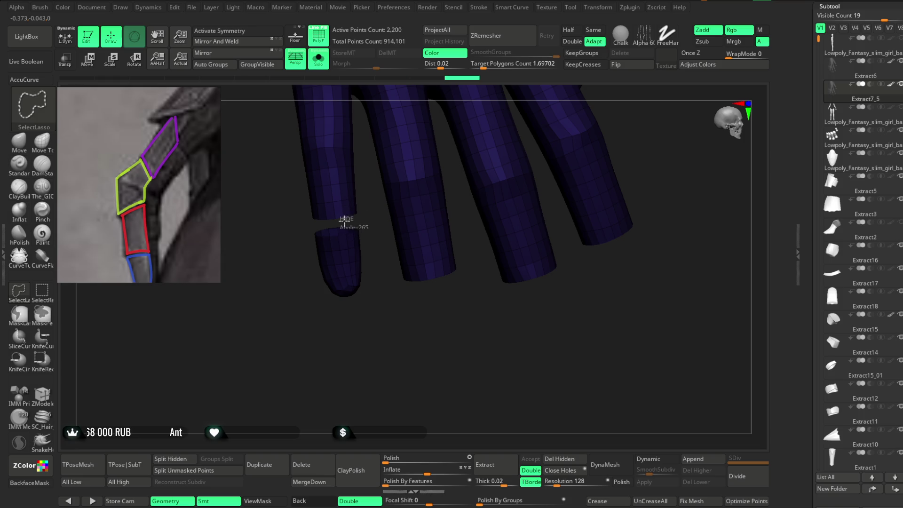
mouse_move(295, 238)
ctrl+alt+shift+mouse_down()
mouse_move(395, 321)
mouse_move(329, 367)
mouse_move(505, 138)
mouse_move(450, 193)
mouse_move(518, 172)
mouse_move(504, 159)
mouse_move(427, 191)
ctrl+alt+shift+mouse_up()
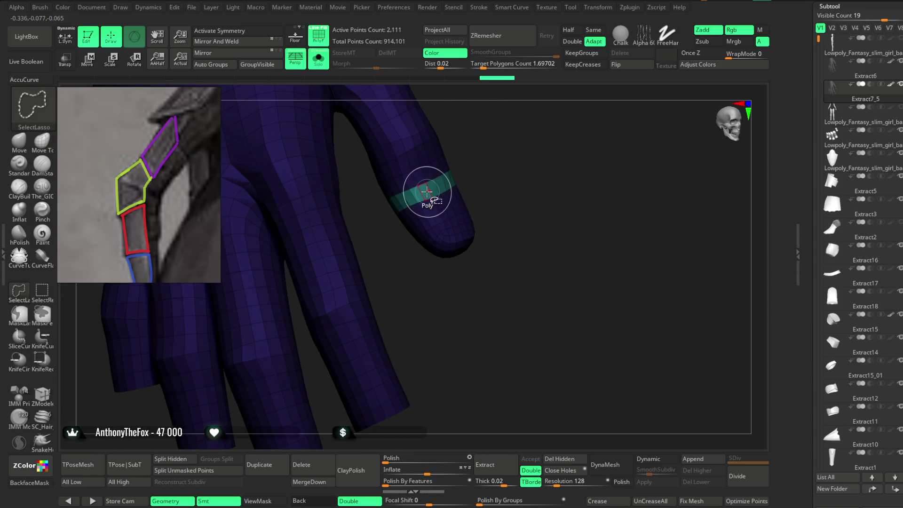
ctrl+alt+shift+click(429, 190)
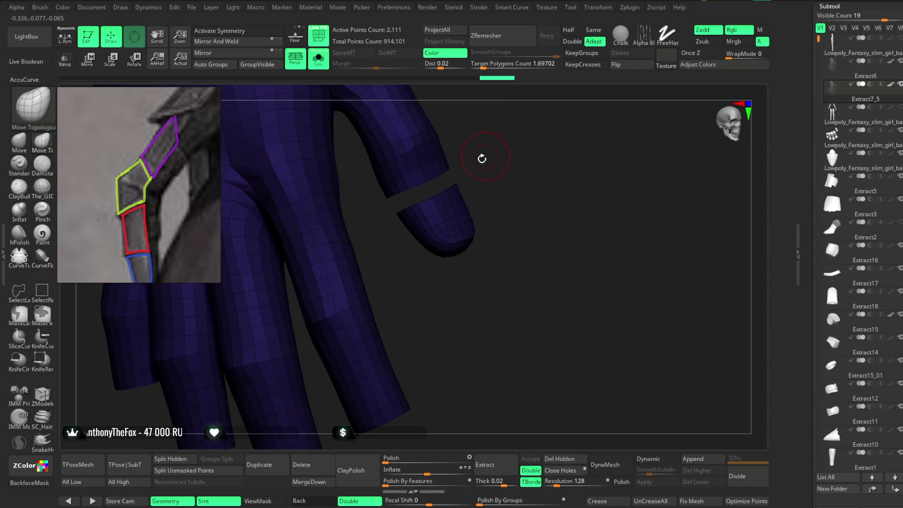
ctrl+alt+shift+click(400, 214)
mouse_move(528, 244)
mouse_down()
mouse_move(500, 145)
mouse_move(496, 177)
mouse_move(522, 207)
mouse_move(508, 208)
mouse_move(493, 168)
mouse_move(500, 207)
mouse_move(409, 196)
mouse_move(480, 214)
mouse_move(472, 173)
mouse_move(488, 203)
mouse_move(494, 187)
mouse_move(468, 287)
mouse_up()
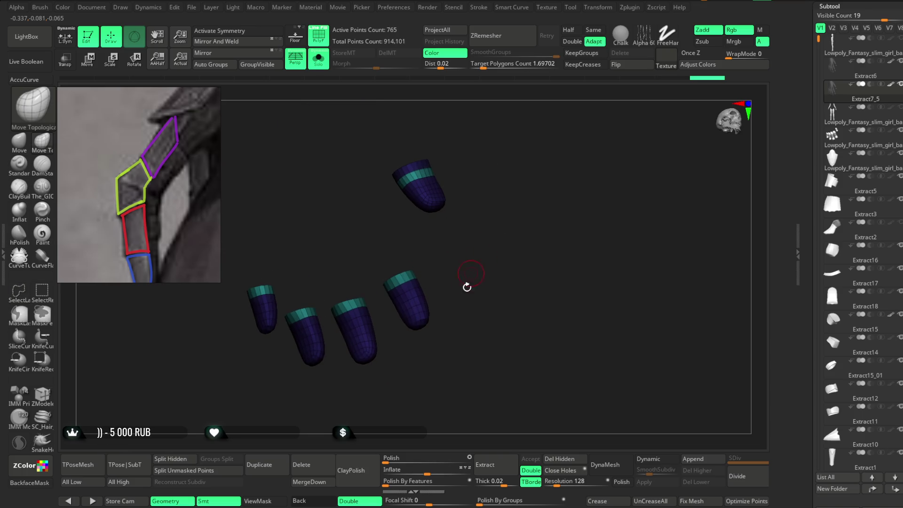
click(556, 459)
key(alt+s)
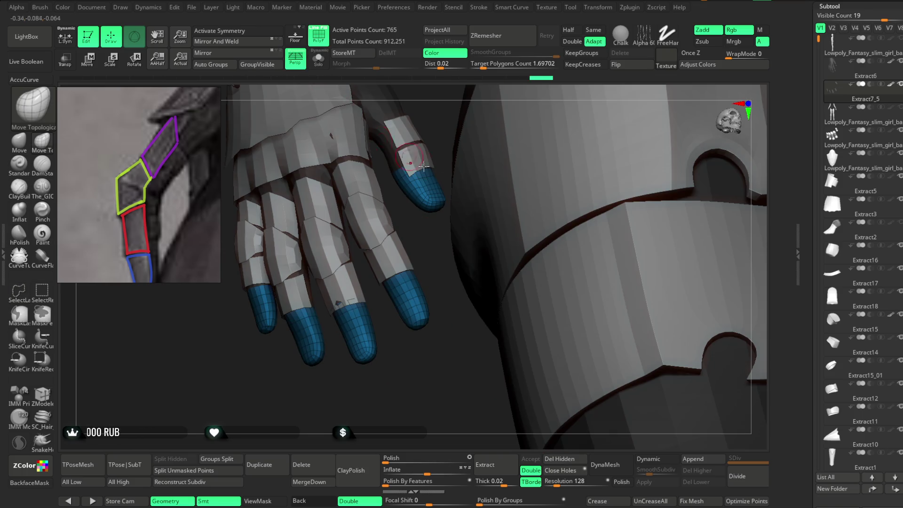
drag(443, 382, 456, 324)
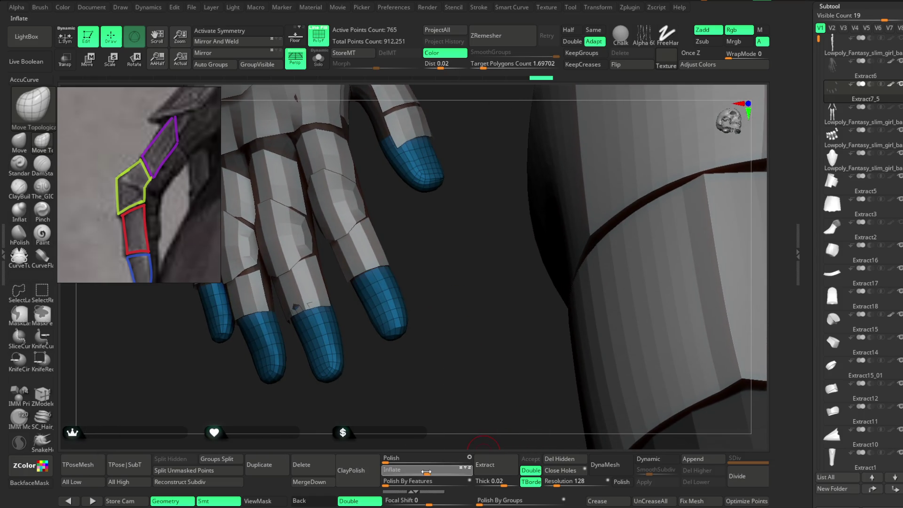
mouse_move(429, 472)
mouse_down()
mouse_move(447, 472)
mouse_move(429, 473)
mouse_up()
mouse_move(464, 326)
mouse_down()
mouse_move(456, 351)
mouse_move(439, 356)
mouse_up()
click(318, 39)
mouse_move(419, 325)
mouse_down()
mouse_move(425, 250)
mouse_move(447, 236)
mouse_up()
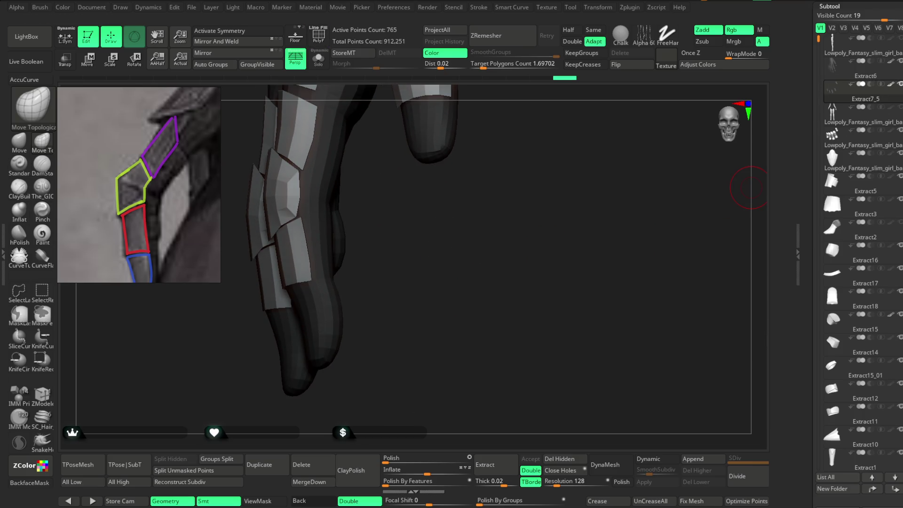
scroll(859, 254, up, 10)
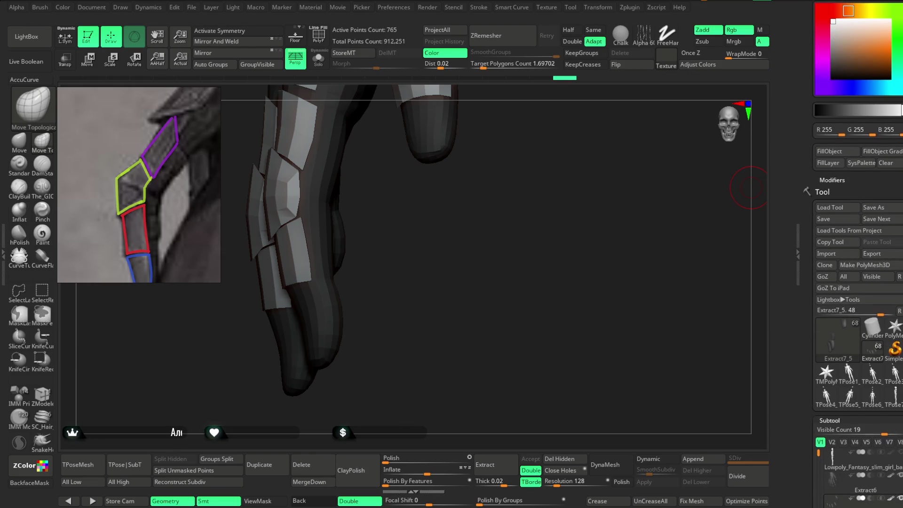
scroll(859, 235, down, 10)
mouse_move(500, 320)
mouse_down()
mouse_move(494, 253)
mouse_move(486, 367)
mouse_move(465, 333)
mouse_move(468, 256)
mouse_move(535, 250)
mouse_move(490, 250)
mouse_move(430, 329)
mouse_move(440, 373)
mouse_move(453, 289)
mouse_move(470, 293)
mouse_move(451, 272)
mouse_up()
click(319, 59)
Step: Set ZModeler's edge action to Extrude with an EdgeLoop target on the fingertip cap
mouse_move(482, 208)
mouse_down()
mouse_move(472, 214)
mouse_move(504, 177)
mouse_move(499, 193)
mouse_up()
click(42, 396)
key(space)
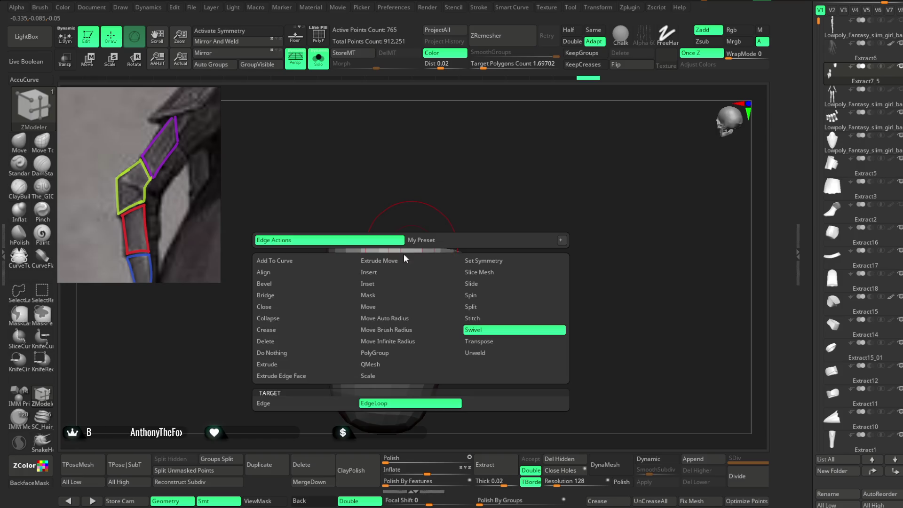
click(306, 365)
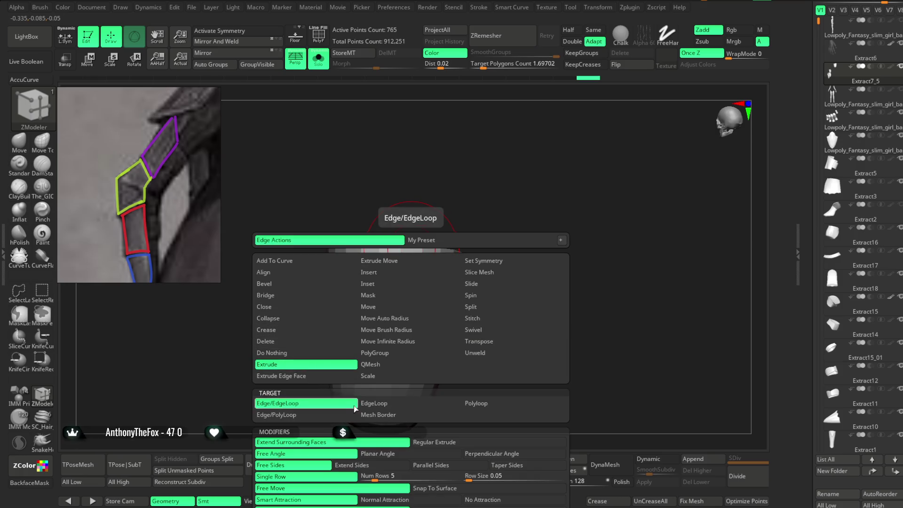
click(327, 416)
drag(415, 248, 415, 227)
key(ctrl+z)
key(space)
click(414, 357)
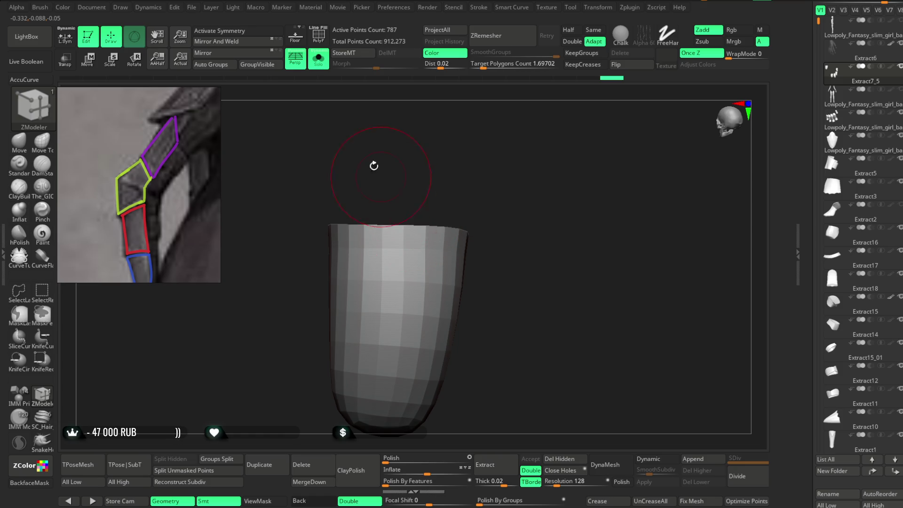
Step: Turn Solo off and extrude the cap's top edge loop twice up the finger
click(319, 60)
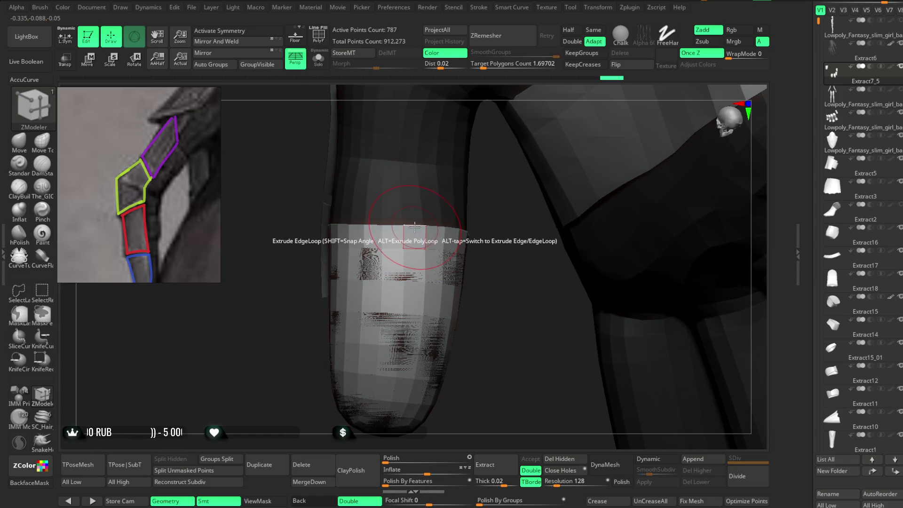
drag(415, 213, 409, 204)
drag(500, 194, 463, 235)
drag(372, 241, 371, 215)
mouse_move(433, 228)
mouse_down()
mouse_move(446, 262)
mouse_move(425, 338)
mouse_move(461, 343)
mouse_move(524, 266)
mouse_move(474, 248)
mouse_up()
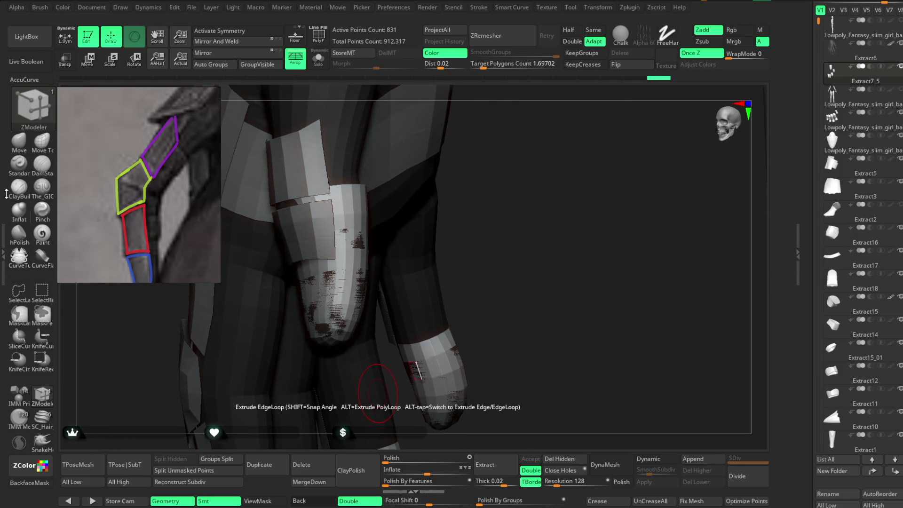
click(19, 141)
mouse_move(513, 199)
mouse_down()
mouse_move(512, 210)
mouse_move(525, 207)
mouse_move(468, 234)
mouse_move(462, 278)
mouse_move(443, 285)
mouse_up()
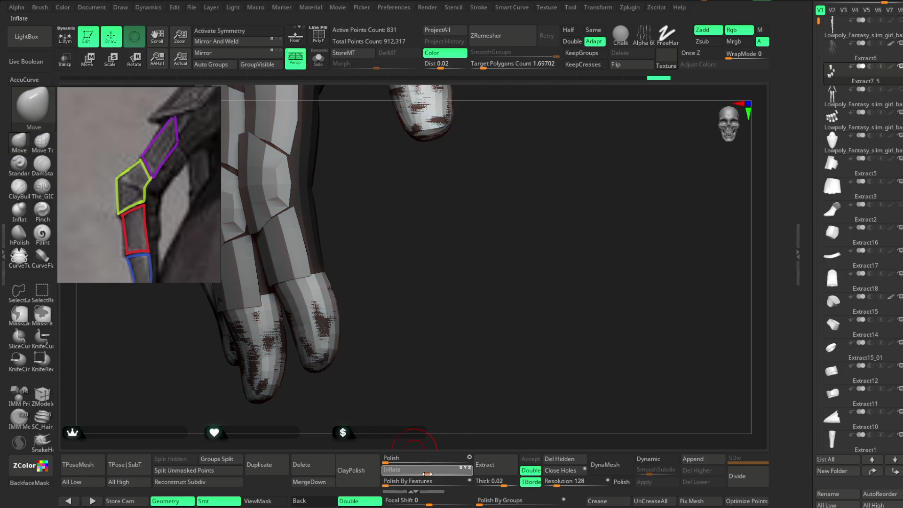
Step: Inflate the fingertip caps slightly with the Deformation Inflate slider
drag(428, 474, 429, 474)
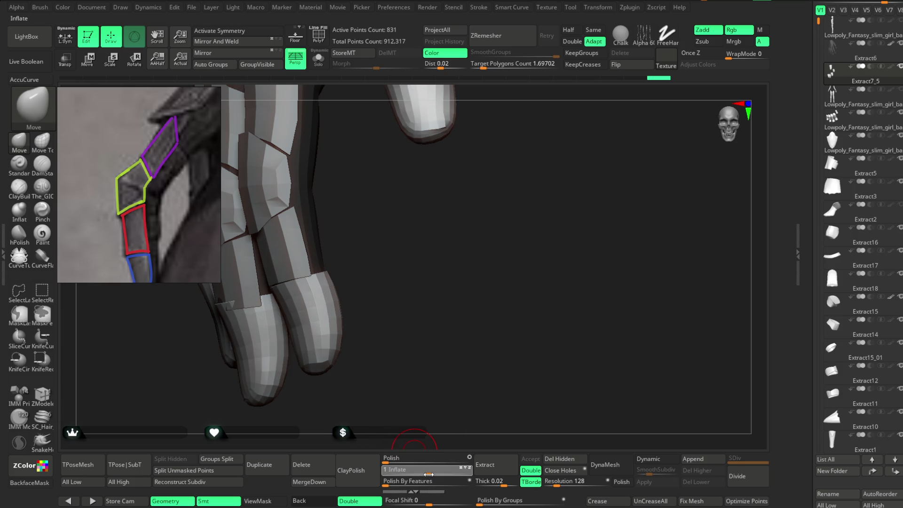
mouse_move(461, 317)
mouse_down()
mouse_move(491, 268)
mouse_move(462, 296)
mouse_up()
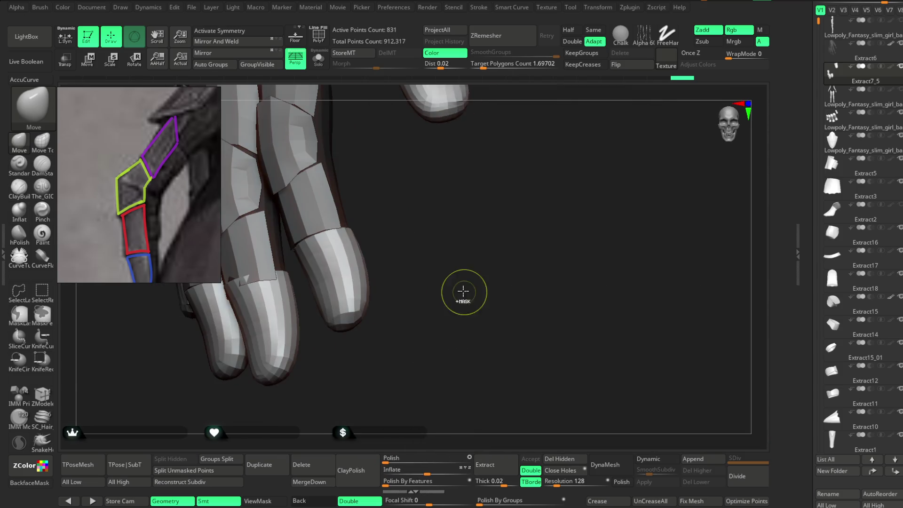
key(ctrl+z)
key(space)
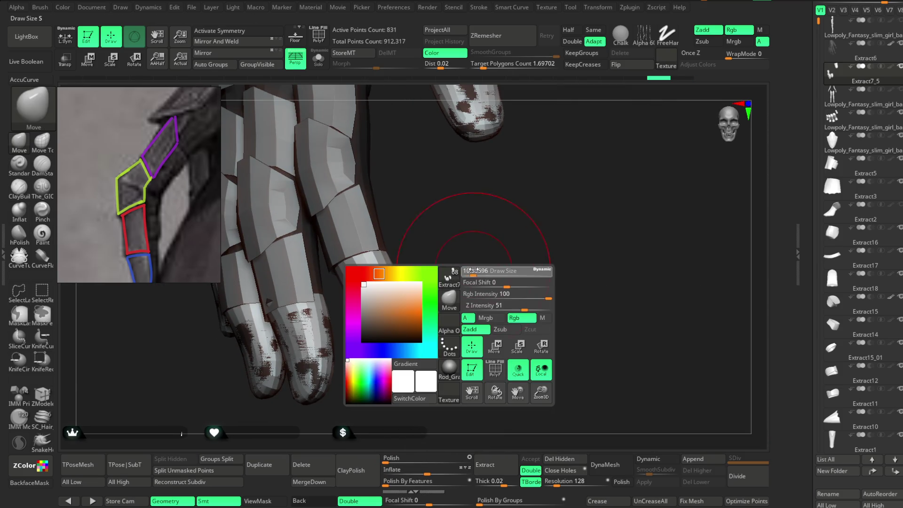
key(ctrl+shift+z)
mouse_move(444, 268)
mouse_down()
mouse_move(404, 324)
mouse_move(462, 267)
mouse_up()
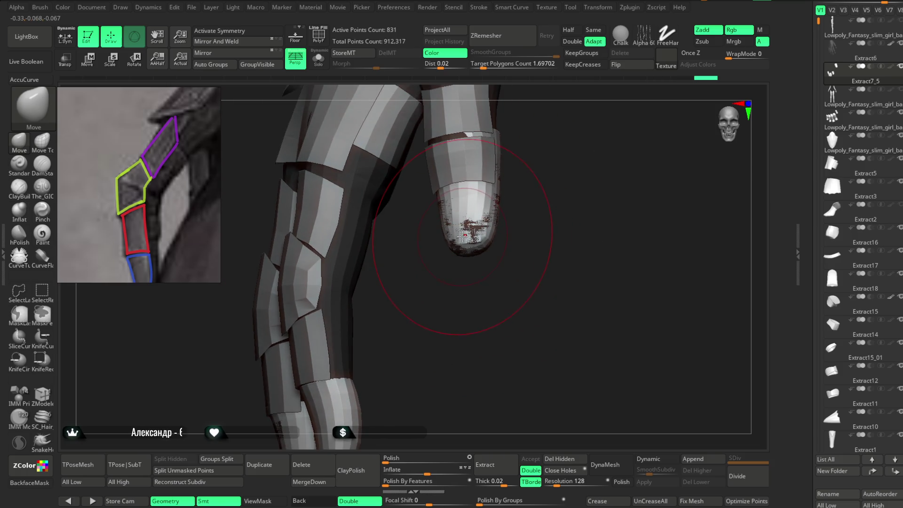
key(ctrl+z)
drag(503, 207, 518, 188)
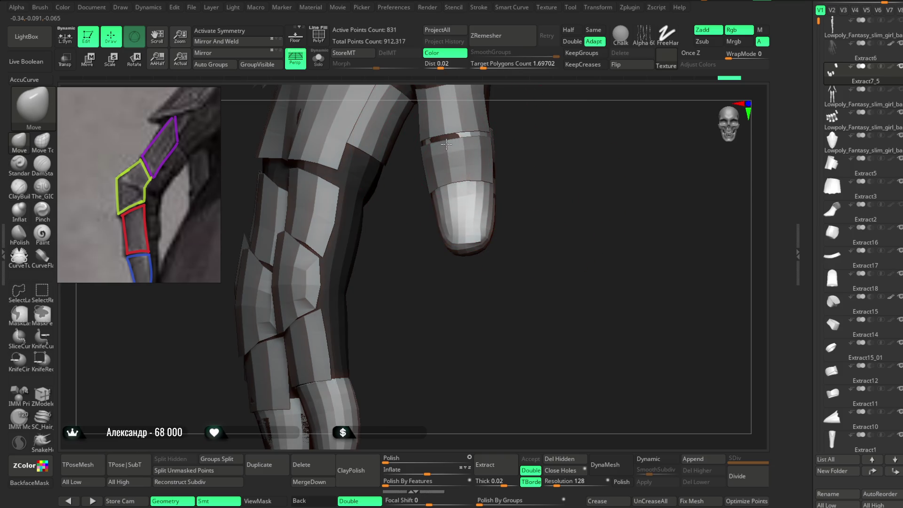
drag(526, 143, 498, 207)
key(space)
mouse_move(631, 205)
mouse_down()
mouse_move(597, 181)
mouse_move(412, 200)
mouse_move(437, 180)
mouse_up()
Step: Pull the cap surfaces outward with the Move brush wherever the fingers poke through
mouse_move(398, 217)
mouse_down()
mouse_move(383, 212)
mouse_move(400, 238)
mouse_up()
drag(403, 264, 405, 257)
mouse_move(406, 288)
mouse_down()
mouse_move(379, 243)
mouse_move(409, 309)
mouse_move(484, 252)
mouse_move(597, 226)
mouse_up()
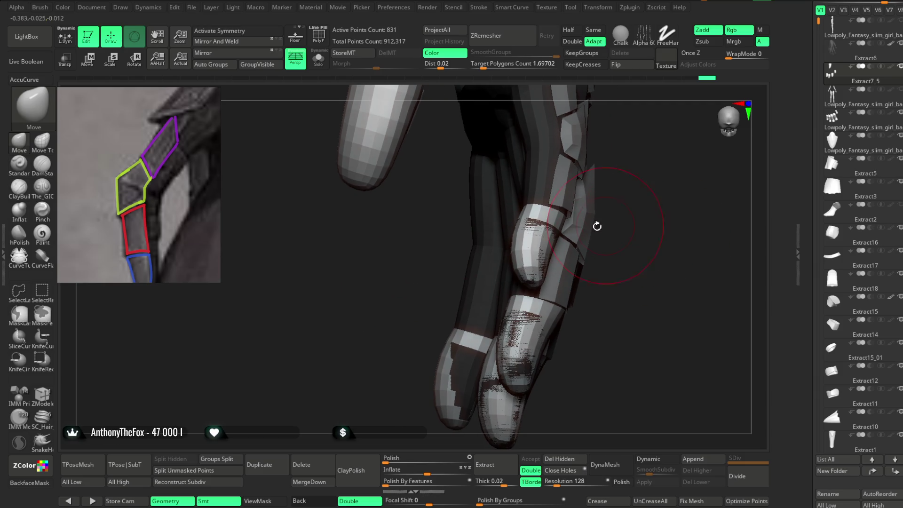
drag(639, 199, 574, 212)
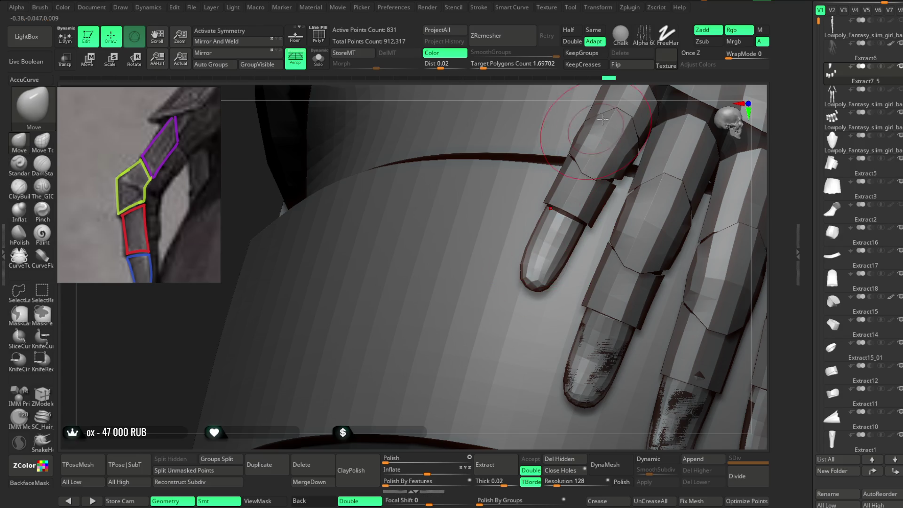
mouse_move(499, 294)
mouse_down()
mouse_move(464, 306)
mouse_move(475, 292)
mouse_up()
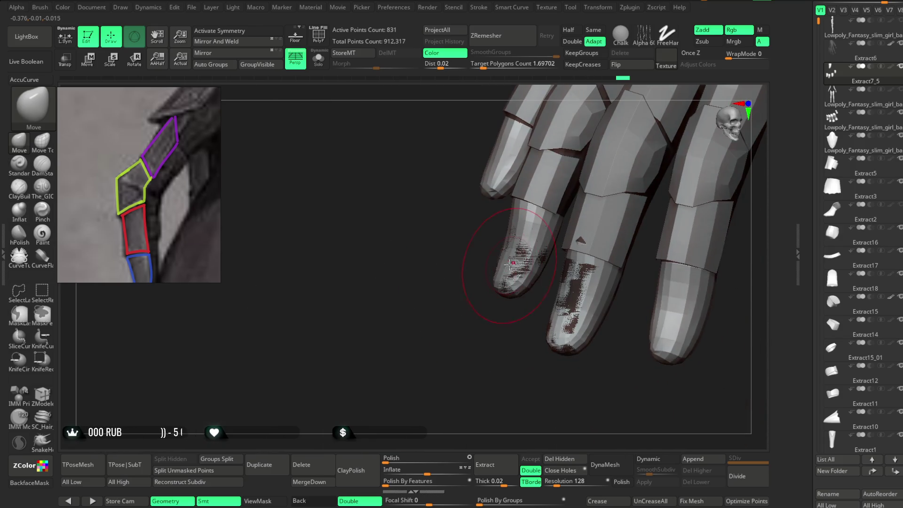
mouse_move(496, 348)
mouse_down()
mouse_move(437, 297)
mouse_move(522, 255)
mouse_up()
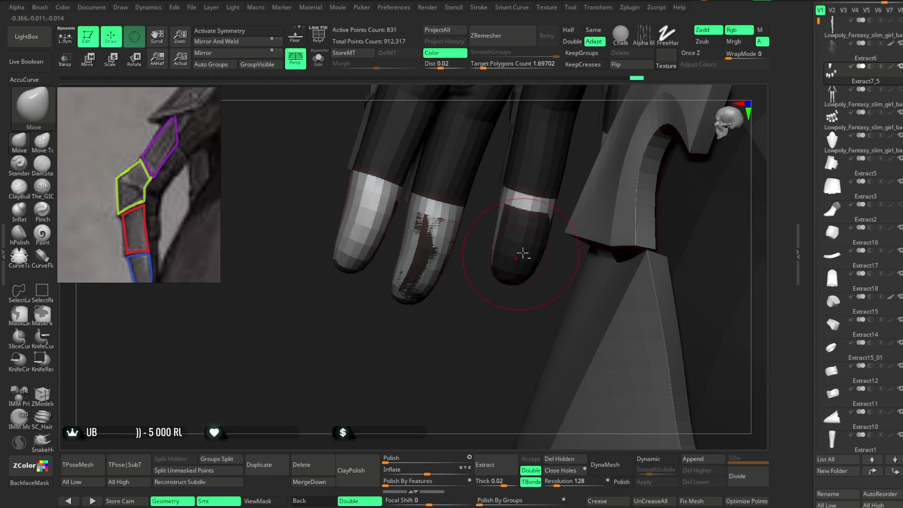
drag(517, 321, 509, 289)
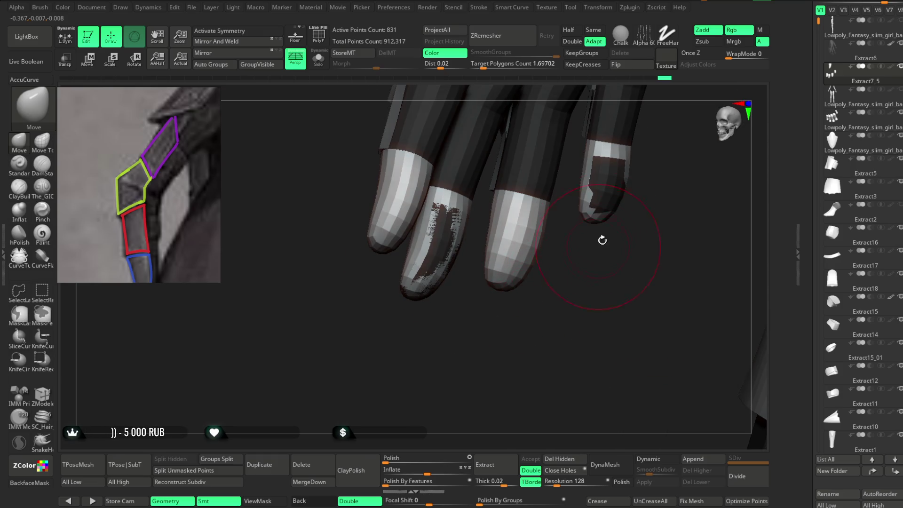
click(610, 192)
drag(441, 274, 439, 256)
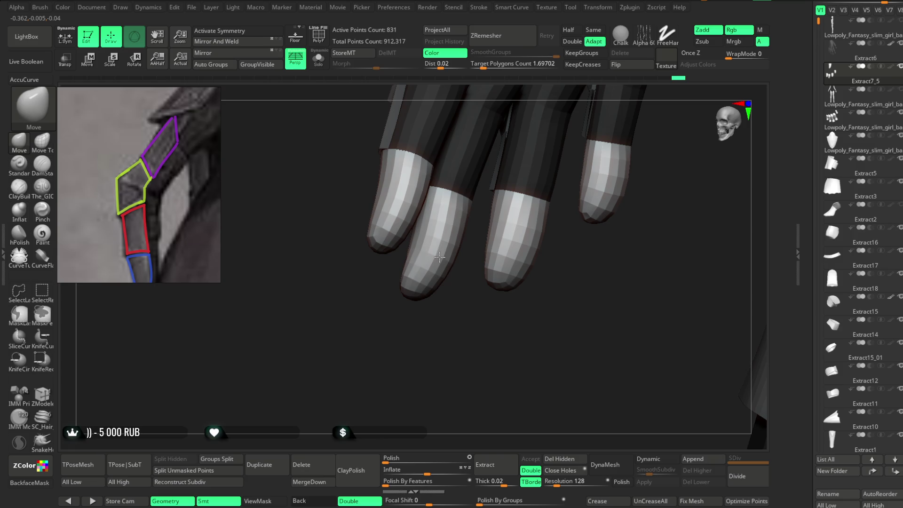
mouse_move(453, 328)
mouse_down()
mouse_move(515, 332)
mouse_move(531, 295)
mouse_up()
mouse_move(453, 253)
mouse_down()
mouse_move(504, 212)
mouse_move(414, 255)
mouse_move(440, 300)
mouse_move(541, 258)
mouse_move(441, 256)
mouse_move(456, 234)
mouse_up()
Step: Bring the whole hand into view and save the project with the 831-point fingertip caps fitted
mouse_move(518, 198)
mouse_down()
mouse_move(413, 377)
mouse_move(424, 389)
mouse_move(442, 309)
mouse_move(599, 250)
mouse_move(535, 223)
mouse_move(394, 252)
mouse_up()
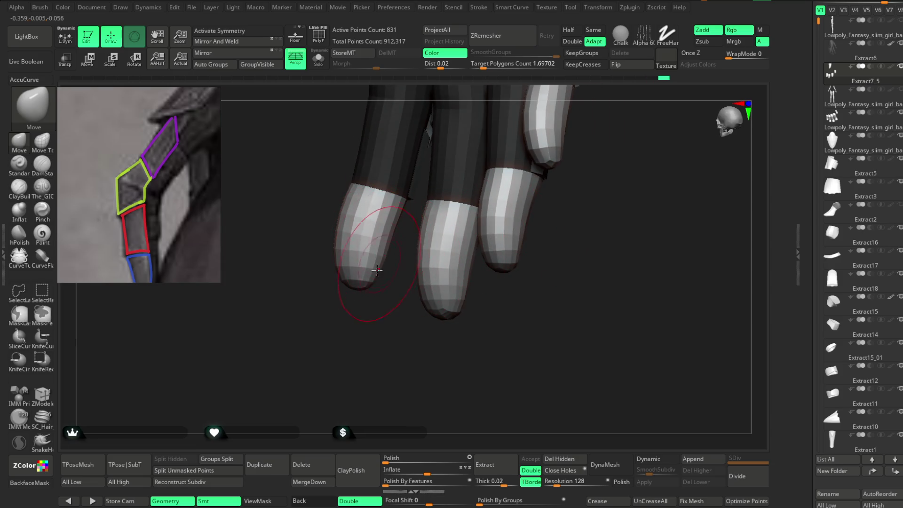
mouse_move(374, 306)
mouse_down()
mouse_move(395, 339)
mouse_move(494, 222)
mouse_move(496, 238)
mouse_move(446, 245)
mouse_move(359, 359)
mouse_move(383, 347)
mouse_move(370, 283)
mouse_move(416, 327)
mouse_move(529, 249)
mouse_move(429, 286)
mouse_move(516, 210)
mouse_move(391, 289)
mouse_move(466, 271)
mouse_move(534, 285)
mouse_move(560, 200)
mouse_move(514, 296)
mouse_move(587, 216)
mouse_move(528, 218)
mouse_move(522, 318)
mouse_move(503, 339)
mouse_move(520, 278)
mouse_move(510, 289)
mouse_move(499, 266)
mouse_move(498, 303)
mouse_move(425, 274)
mouse_move(467, 298)
mouse_move(462, 279)
mouse_move(487, 342)
mouse_up()
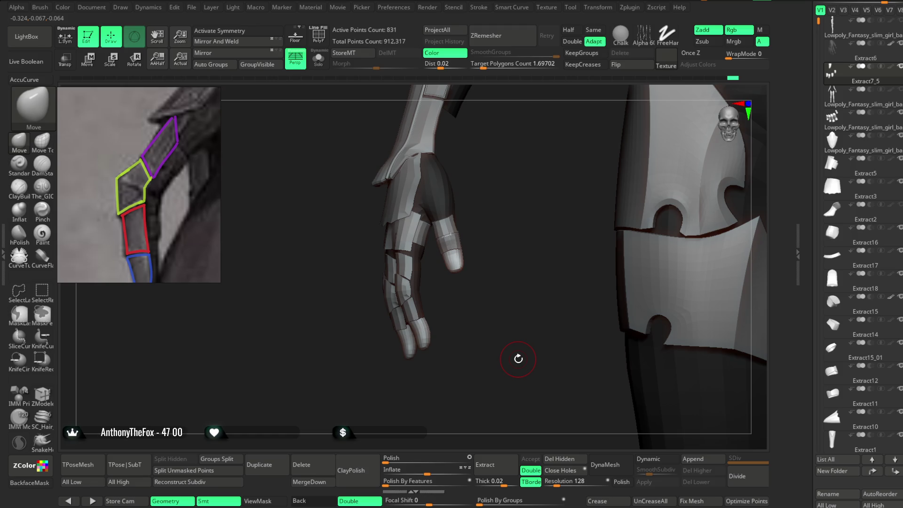
click(191, 7)
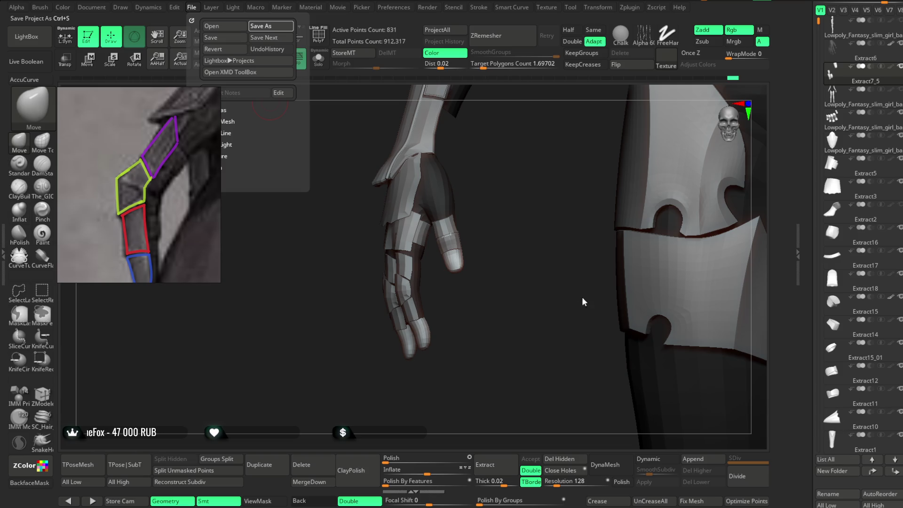
key(ctrl+s)
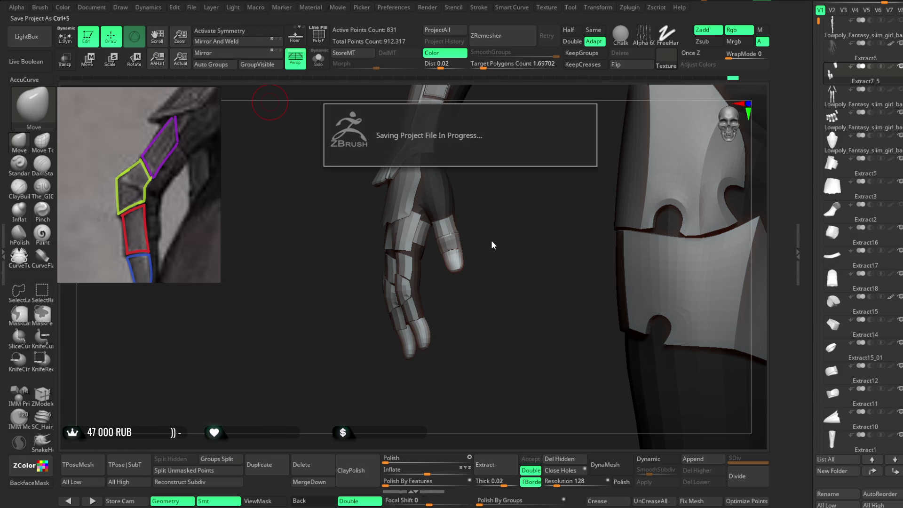
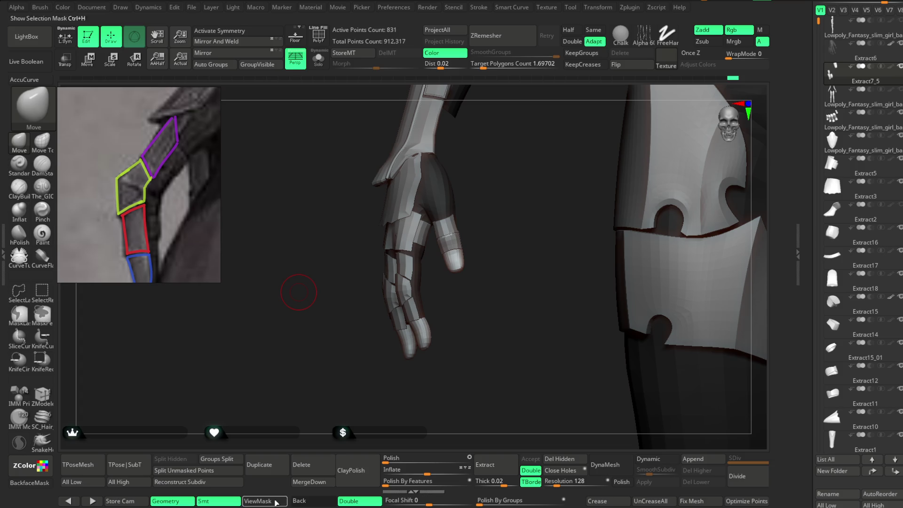
Step: Select the finger-plate subtool and orbit in close on the fingers
mouse_move(497, 286)
mouse_down()
mouse_move(574, 268)
mouse_move(577, 221)
mouse_move(576, 267)
mouse_move(555, 282)
mouse_move(515, 286)
mouse_move(507, 264)
mouse_move(447, 282)
mouse_move(488, 207)
mouse_move(478, 242)
mouse_up()
alt+click(461, 239)
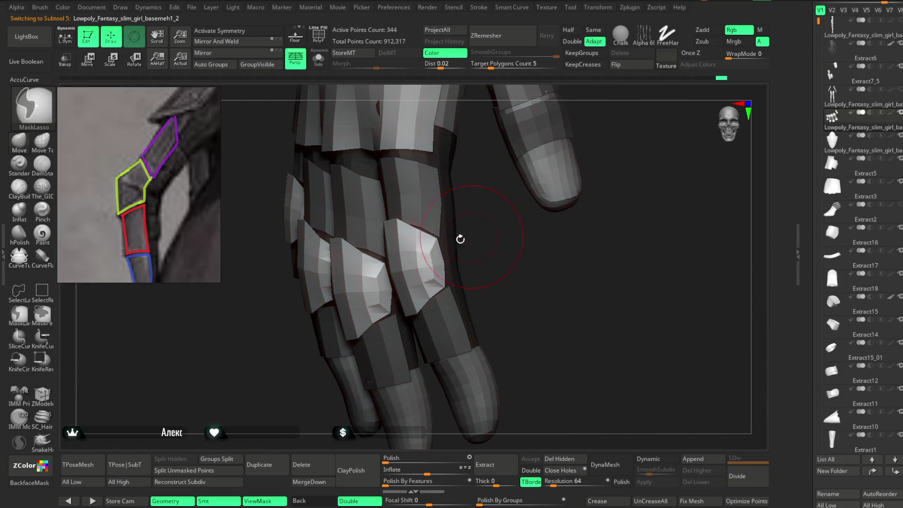
mouse_move(388, 227)
mouse_down()
mouse_move(492, 228)
mouse_move(386, 229)
mouse_up()
mouse_move(515, 123)
mouse_down()
mouse_move(538, 169)
mouse_move(425, 268)
mouse_up()
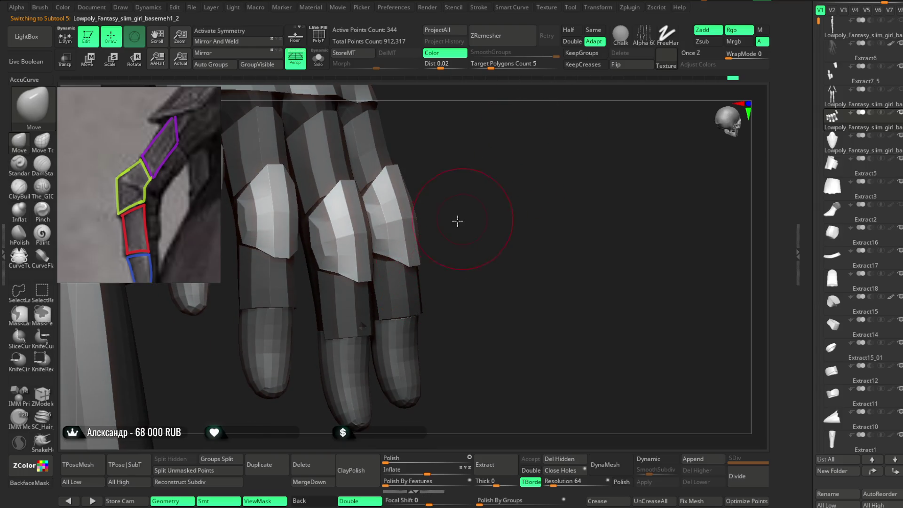
drag(458, 221, 408, 259)
alt+drag(489, 186, 441, 263)
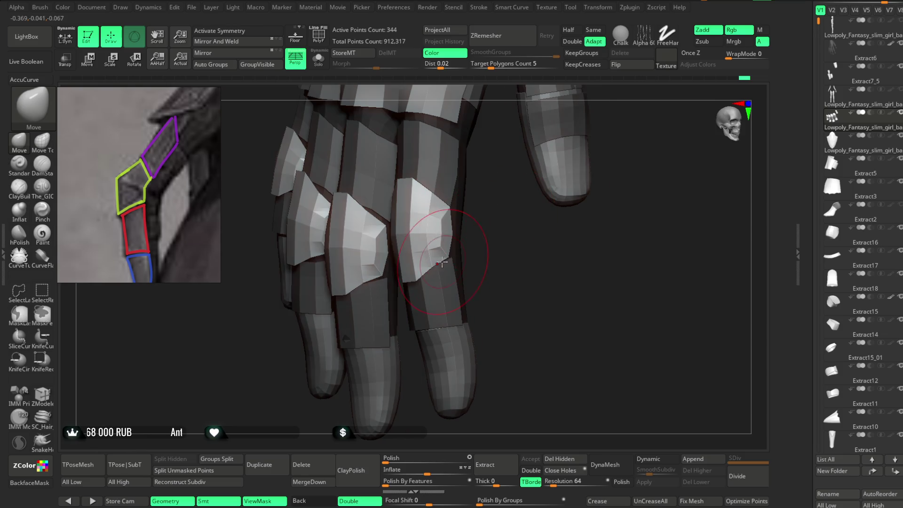
mouse_move(477, 231)
mouse_down()
mouse_move(518, 214)
mouse_move(422, 261)
mouse_up()
mouse_move(486, 166)
alt+mouse_down()
mouse_move(487, 186)
mouse_move(377, 285)
alt+mouse_up()
drag(304, 366, 305, 371)
mouse_move(378, 284)
mouse_down()
mouse_move(282, 376)
mouse_move(484, 147)
mouse_move(312, 269)
mouse_up()
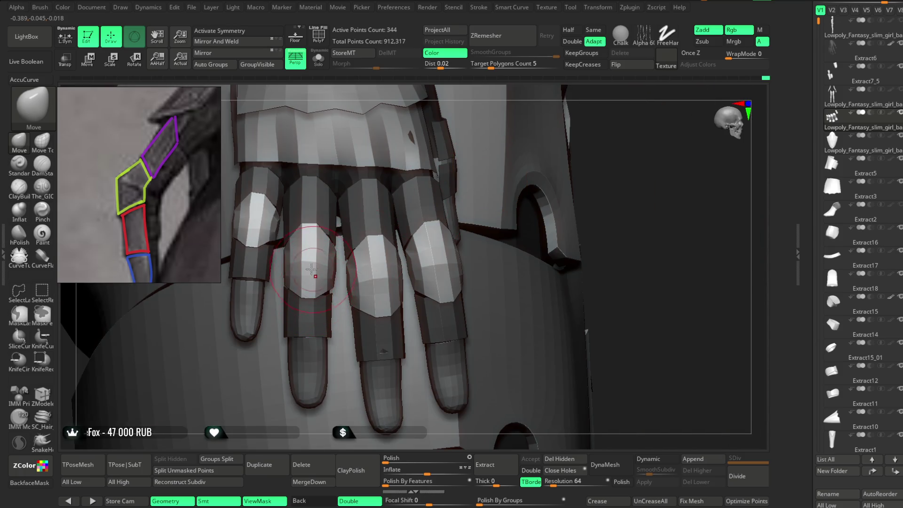
Step: Shrink the Draw Size and switch to the Move Topological brush
key(space)
drag(386, 225, 349, 225)
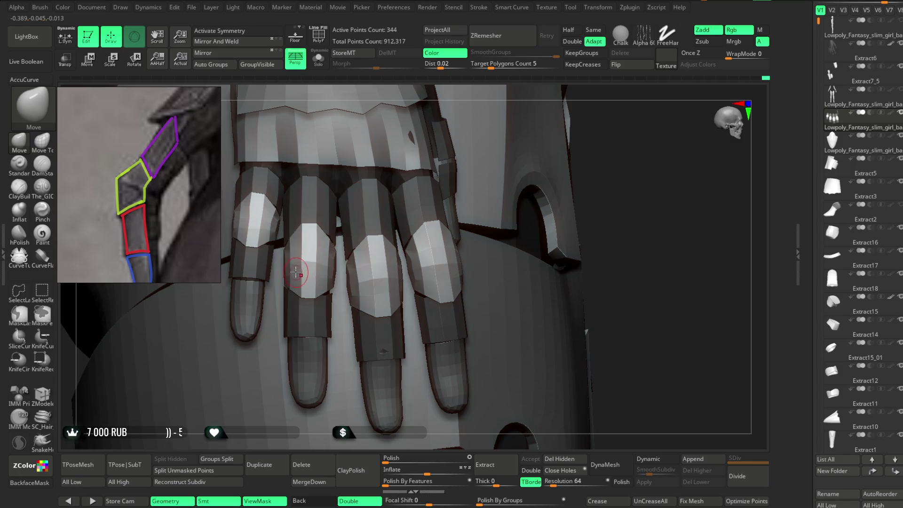
mouse_move(615, 143)
mouse_down()
mouse_move(605, 117)
mouse_move(591, 127)
mouse_move(588, 155)
mouse_up()
key(space)
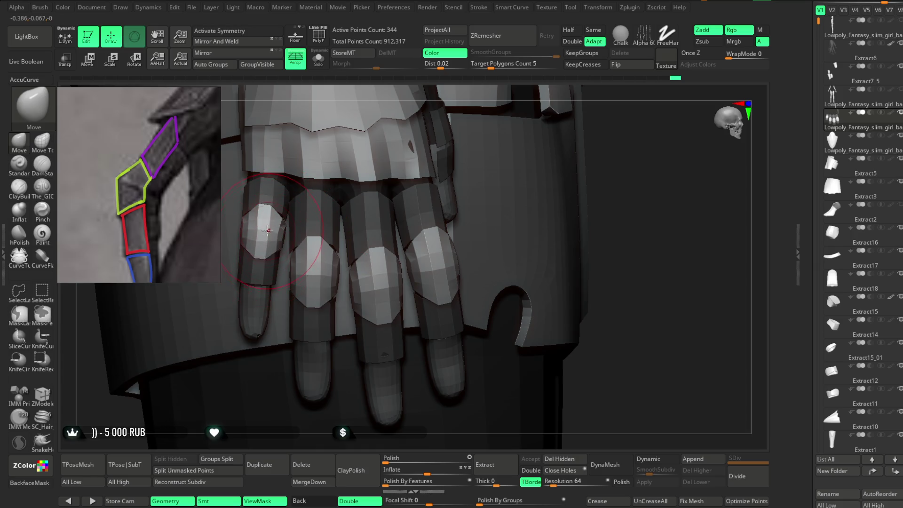
click(42, 140)
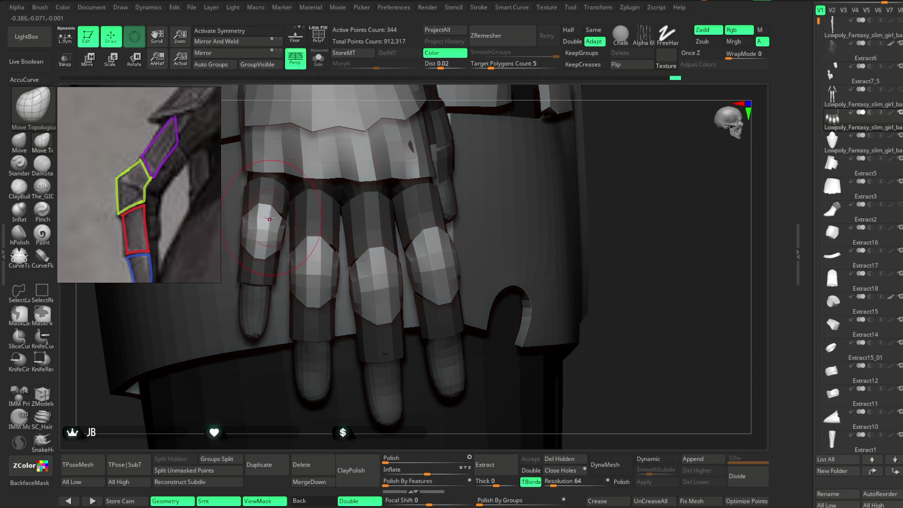
mouse_move(602, 162)
mouse_down()
mouse_move(580, 165)
mouse_move(573, 187)
mouse_move(581, 232)
mouse_up()
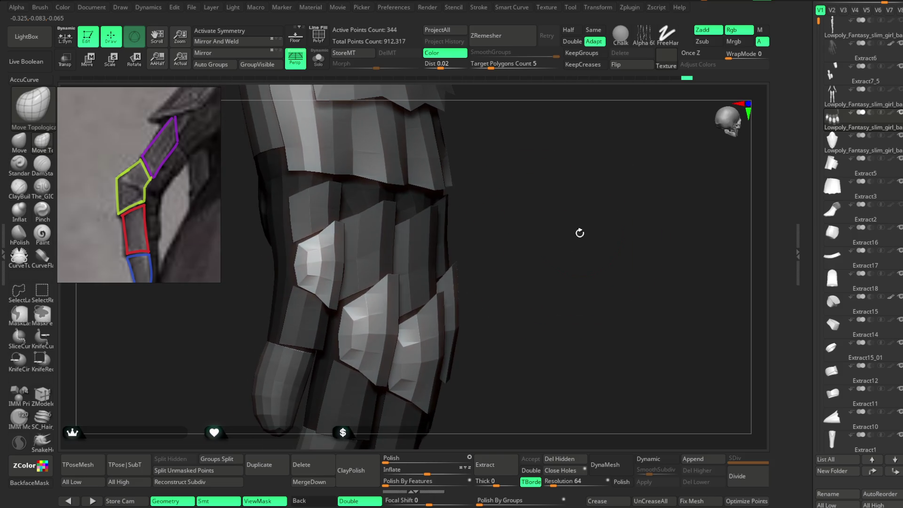
key(space)
drag(405, 230, 399, 230)
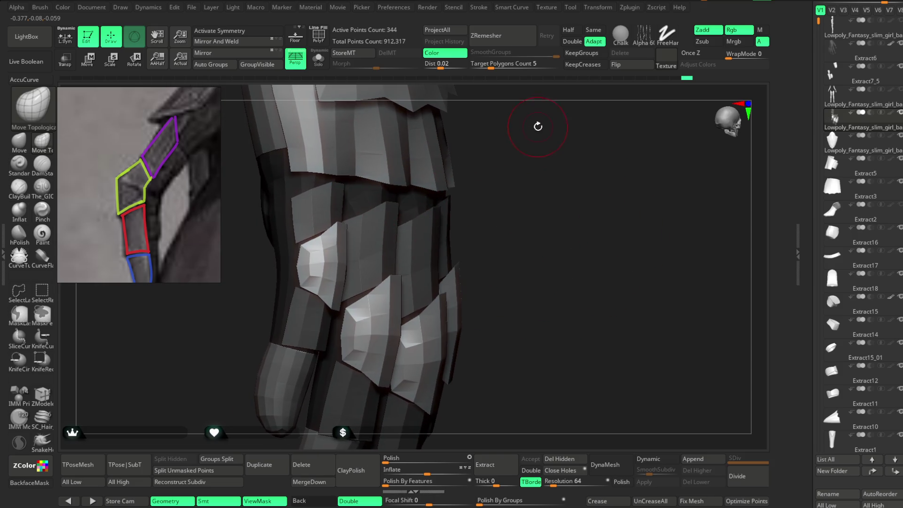
drag(538, 126, 319, 248)
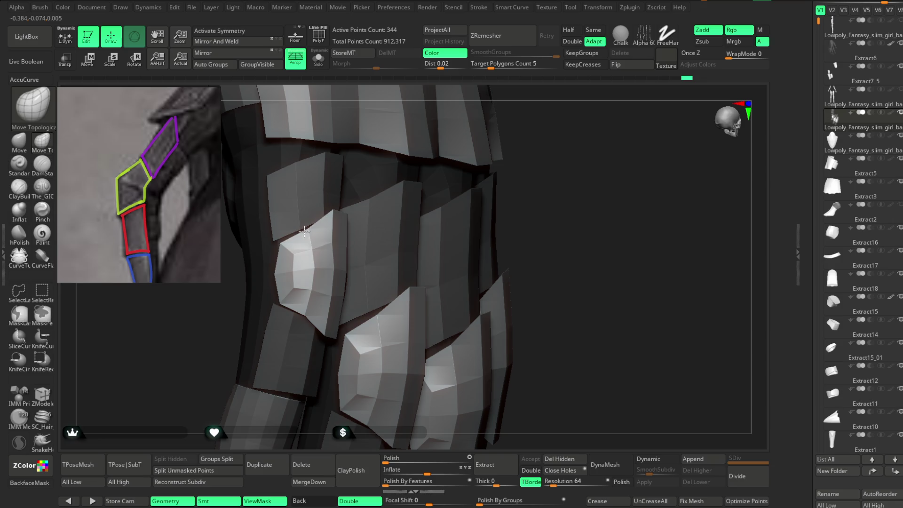
alt+drag(558, 181, 607, 131)
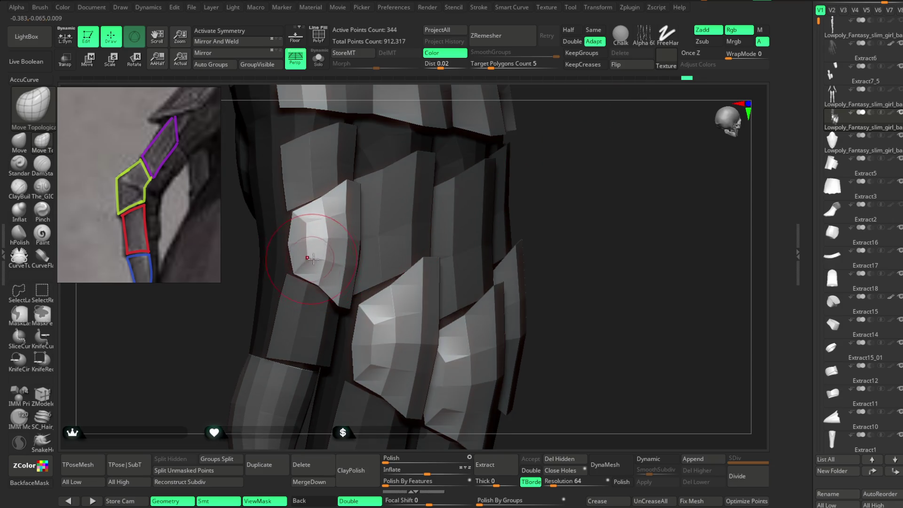
key(space)
drag(306, 243, 311, 278)
key(ctrl+z)
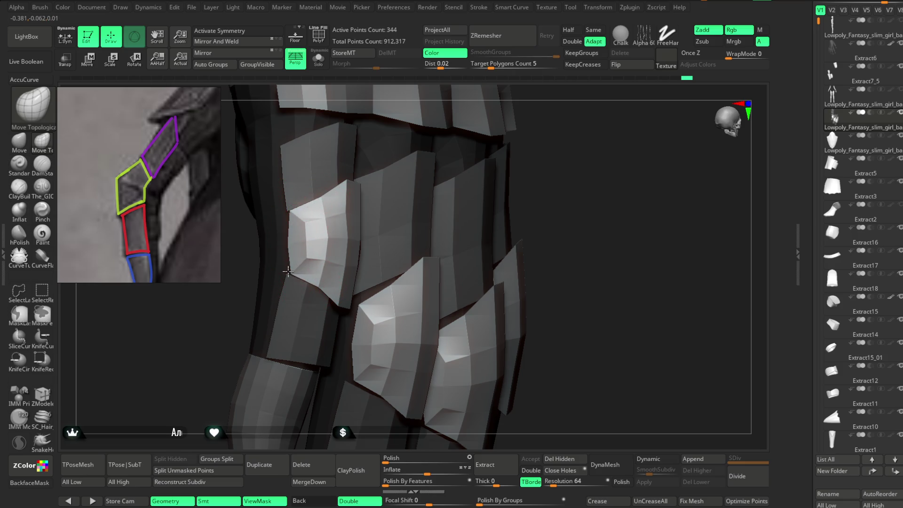
mouse_move(579, 204)
ctrl+right_down()
mouse_move(565, 174)
mouse_move(574, 160)
mouse_move(612, 168)
mouse_move(579, 172)
ctrl+right_up()
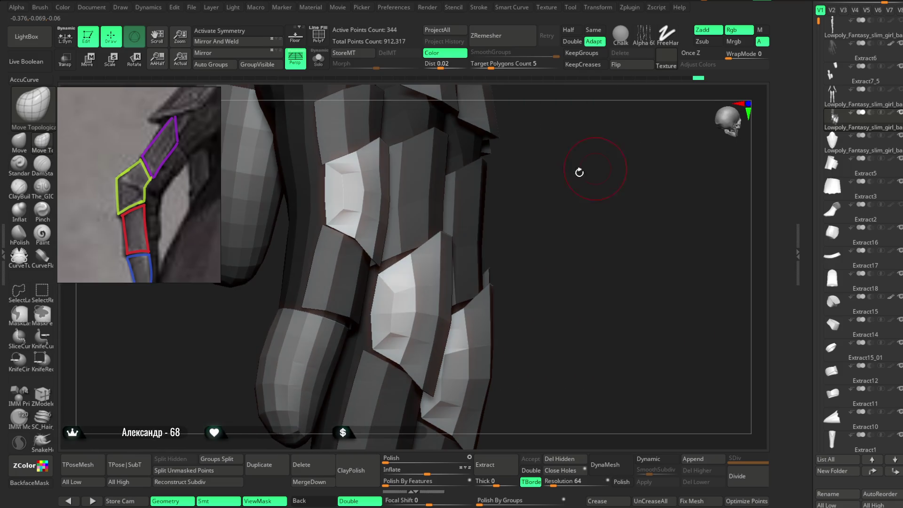
mouse_move(535, 221)
right_down()
mouse_move(567, 197)
mouse_move(382, 320)
mouse_move(382, 287)
mouse_move(552, 241)
mouse_move(498, 228)
mouse_move(315, 381)
mouse_move(296, 381)
mouse_move(312, 383)
mouse_move(405, 267)
right_up()
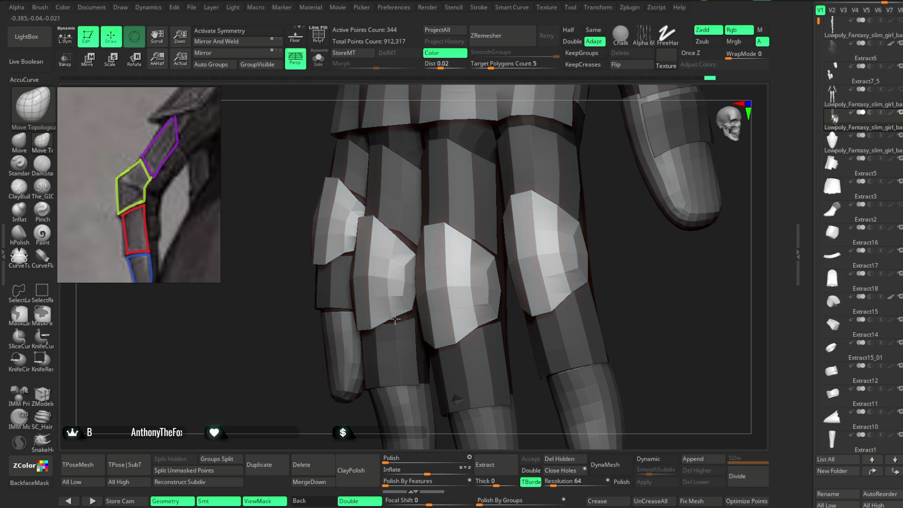
mouse_move(395, 319)
right_down()
mouse_move(334, 383)
mouse_move(417, 324)
right_up()
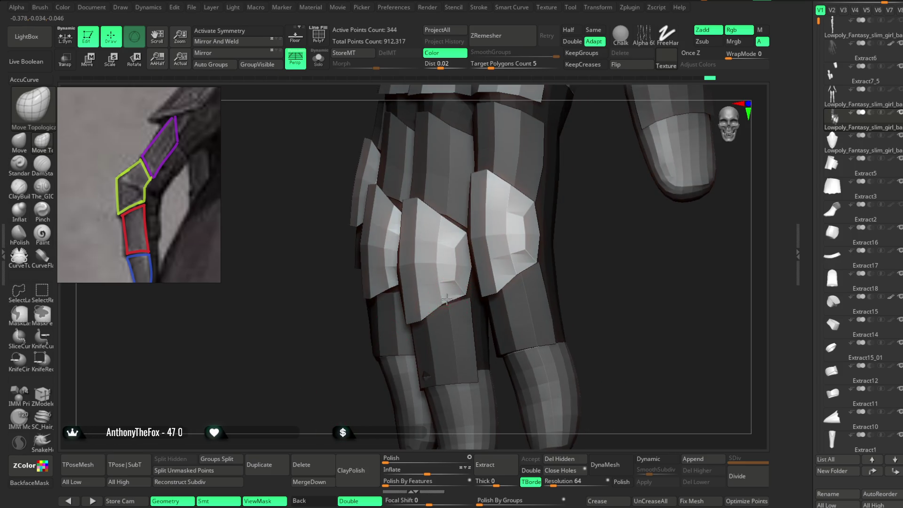
right_drag(453, 281, 540, 254)
right_click(540, 254)
drag(541, 261, 565, 261)
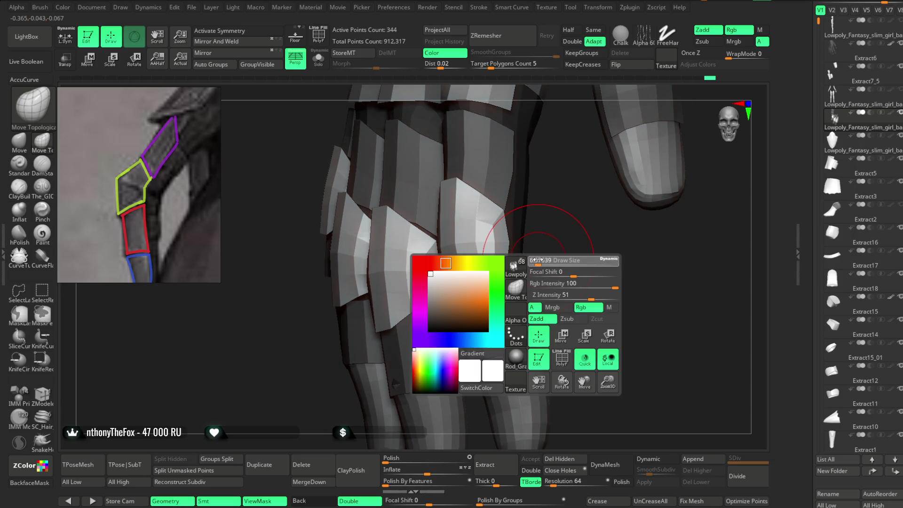
mouse_move(568, 242)
right_down()
mouse_move(549, 262)
mouse_move(476, 288)
mouse_move(518, 256)
mouse_move(557, 256)
mouse_move(419, 245)
right_up()
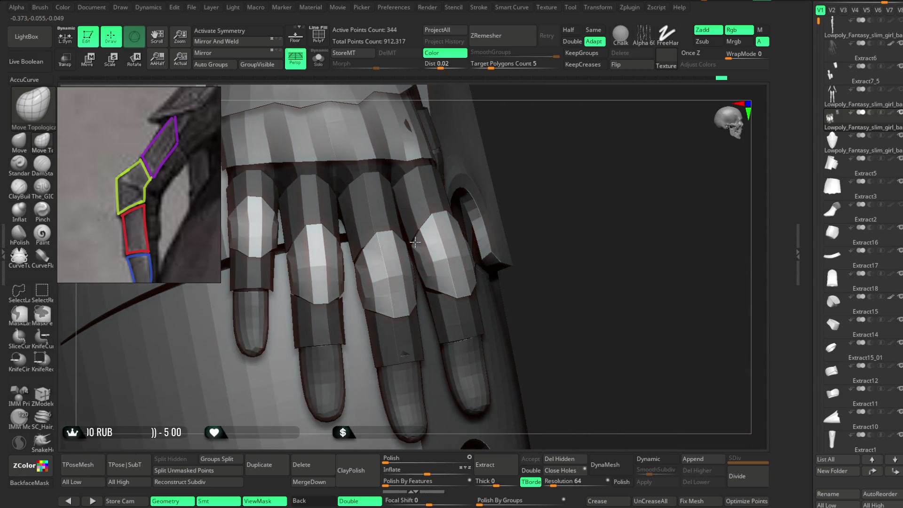
right_drag(536, 193, 453, 222)
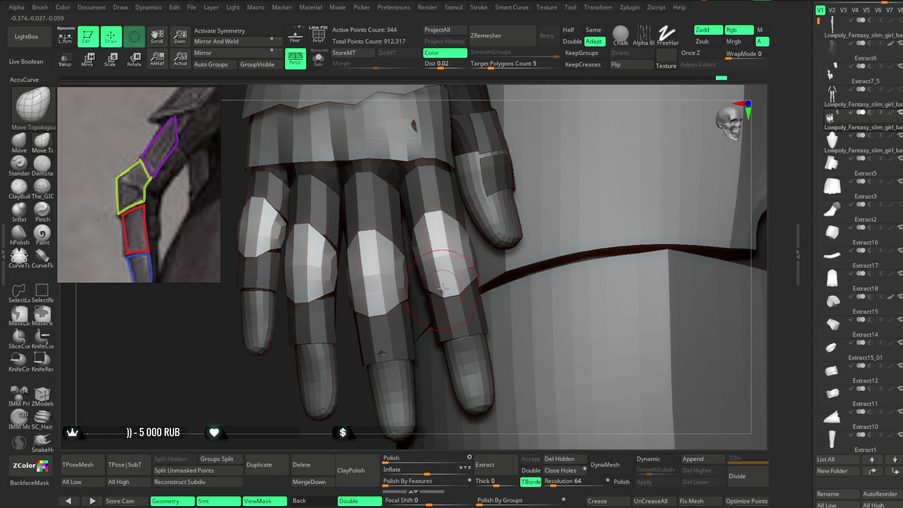
mouse_move(555, 117)
right_down()
mouse_move(489, 327)
mouse_move(471, 312)
right_up()
mouse_move(436, 282)
ctrl+right_down()
mouse_move(484, 287)
mouse_move(460, 268)
ctrl+right_up()
key(space)
drag(460, 267, 434, 268)
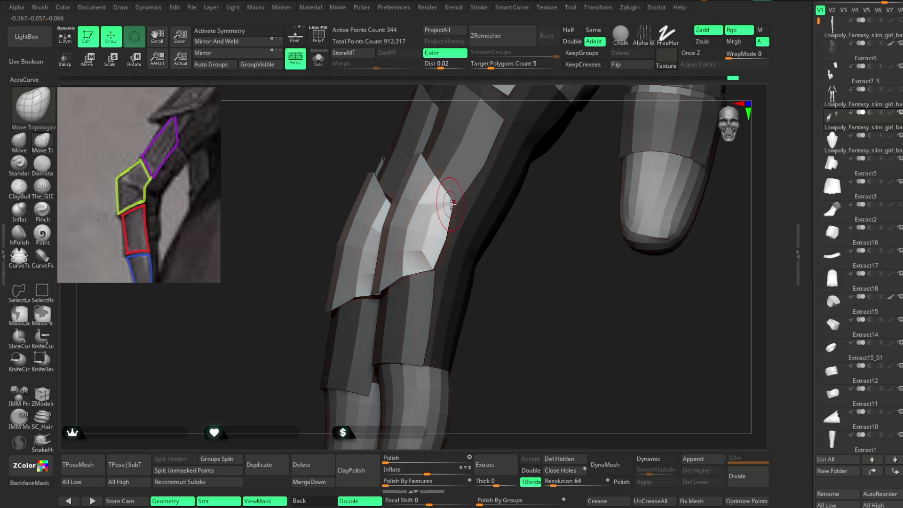
mouse_move(446, 239)
ctrl+right_down()
mouse_move(510, 253)
mouse_move(518, 278)
mouse_move(510, 282)
mouse_move(577, 260)
mouse_move(548, 222)
mouse_move(422, 276)
ctrl+right_up()
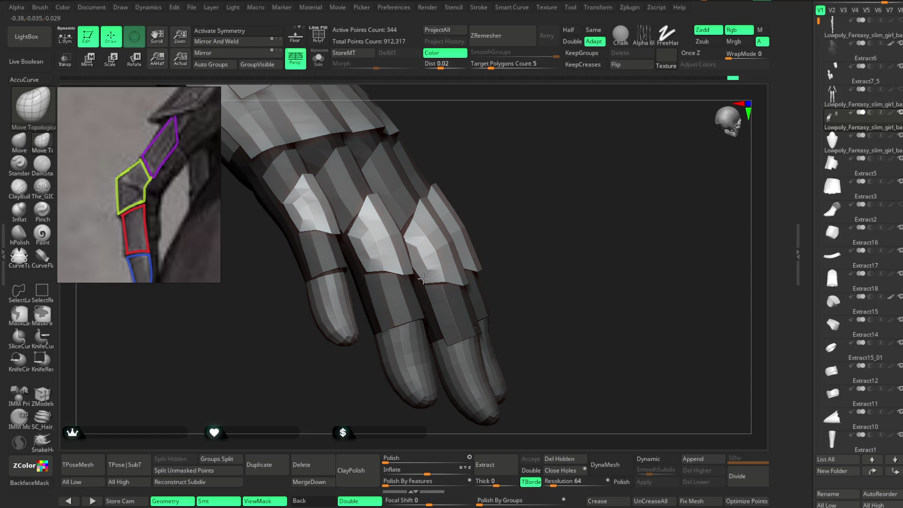
Step: Orbit around the hand to inspect the back plates and right-side armour plates
mouse_move(532, 199)
right_down()
mouse_move(538, 301)
mouse_move(541, 234)
mouse_move(560, 253)
mouse_move(485, 254)
right_up()
right_click(485, 254)
right_drag(526, 216, 534, 216)
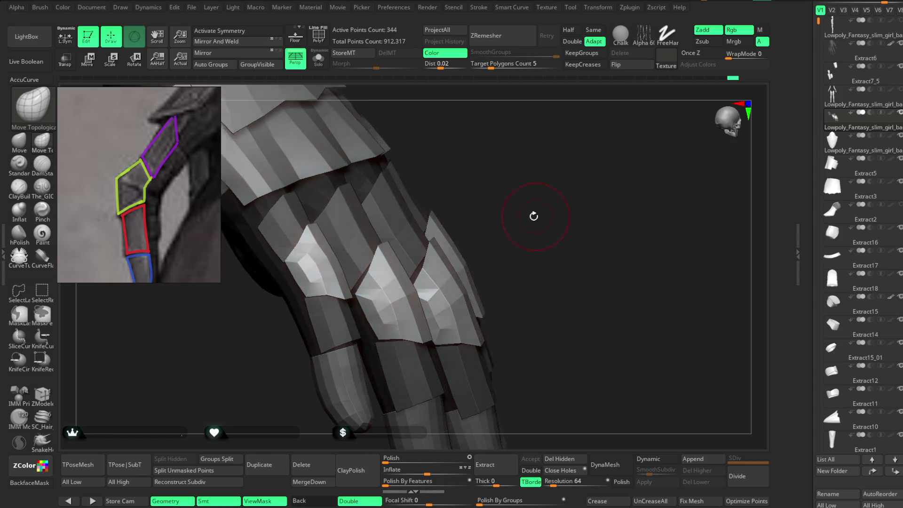
right_drag(475, 241, 542, 215)
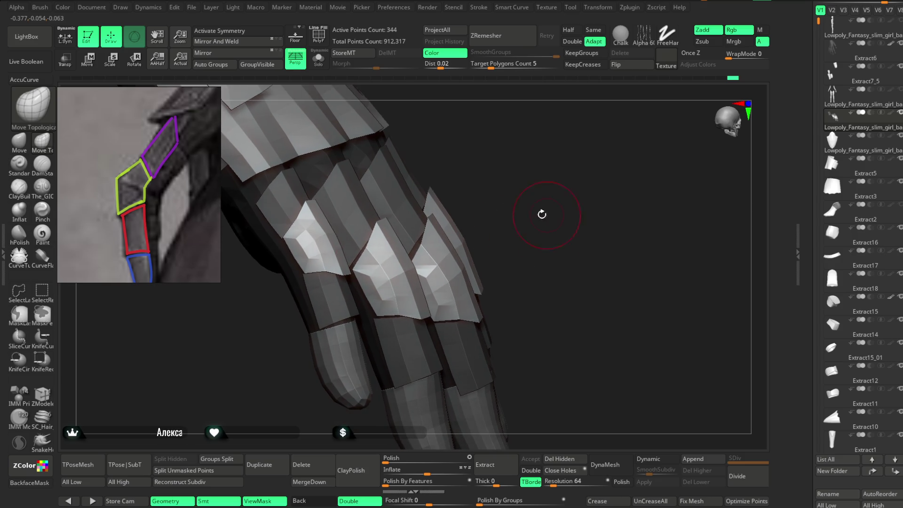
right_drag(500, 244, 451, 280)
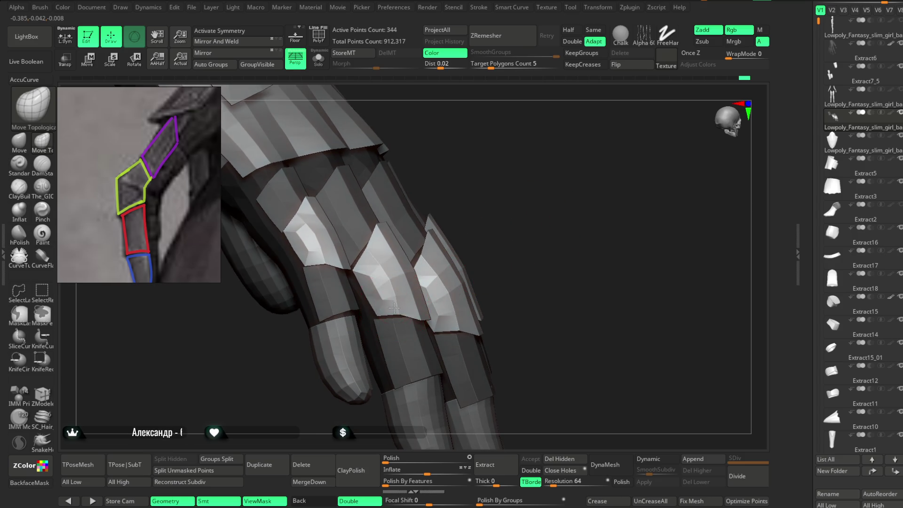
right_drag(485, 238, 534, 200)
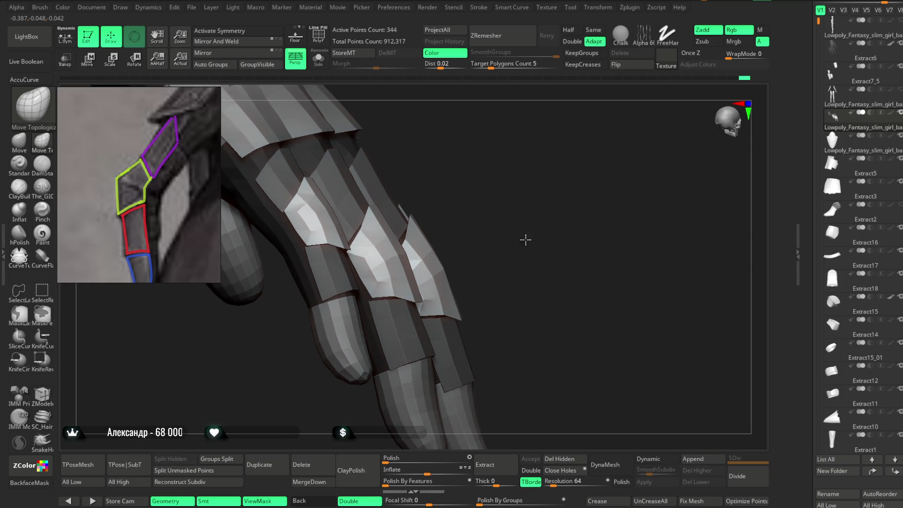
right_drag(526, 240, 430, 279)
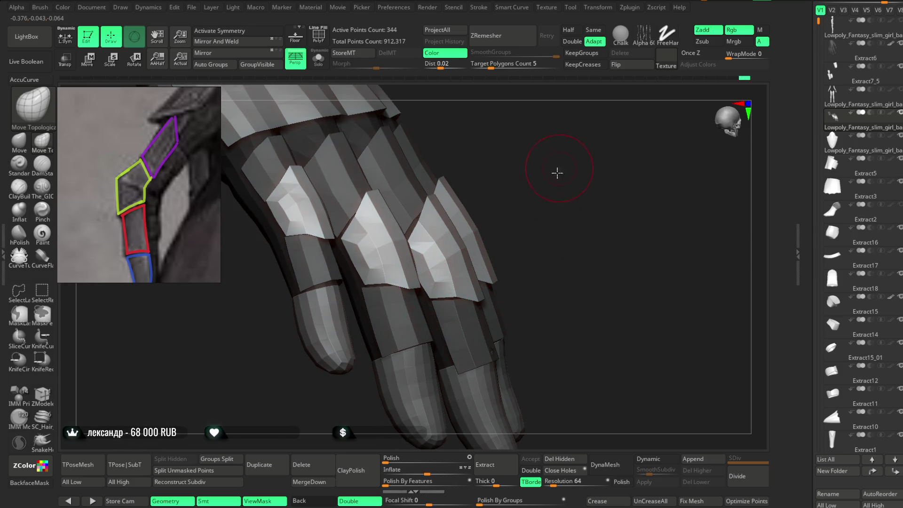
right_drag(557, 172, 425, 251)
mouse_move(541, 155)
right_down()
mouse_move(422, 281)
mouse_move(416, 270)
right_up()
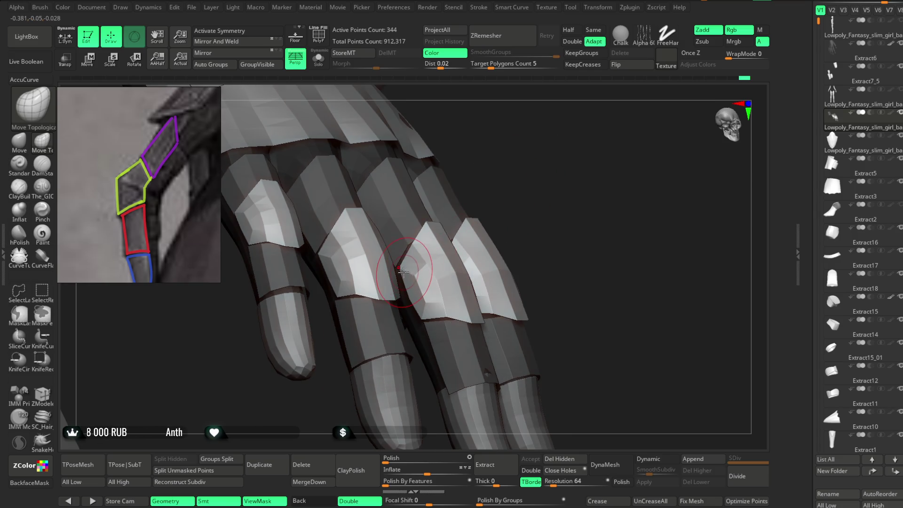
right_drag(546, 200, 410, 290)
mouse_move(484, 241)
right_down()
mouse_move(540, 222)
mouse_move(546, 198)
mouse_move(492, 287)
mouse_move(612, 245)
mouse_move(665, 210)
mouse_move(480, 254)
right_up()
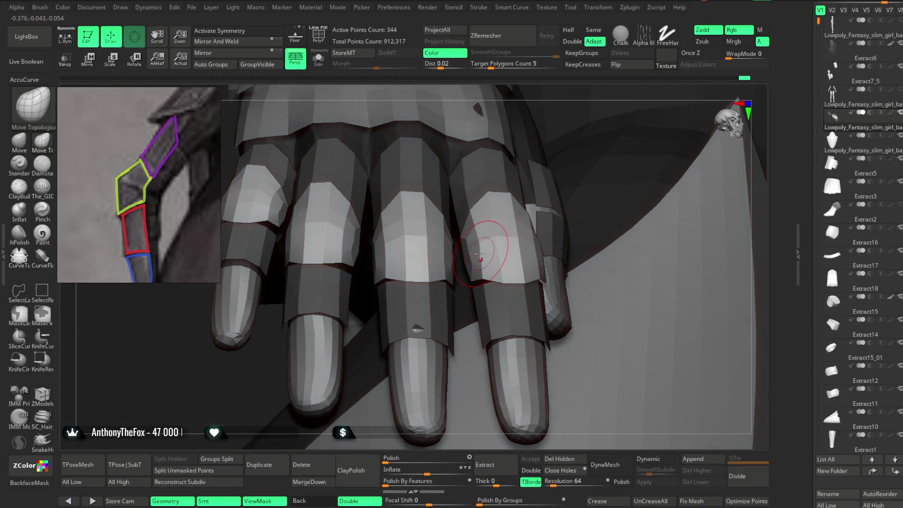
Step: Orbit to check the finger plate edges, forearm armour and index-finger plate
right_click(480, 254)
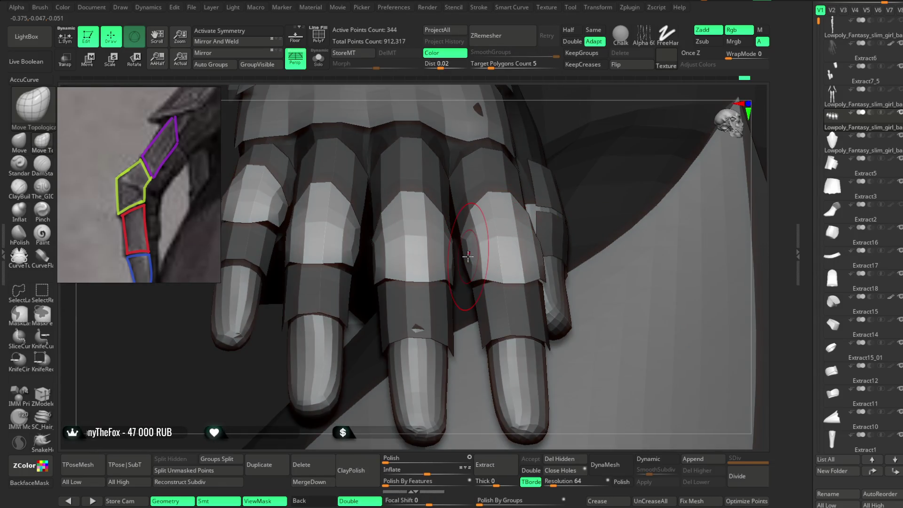
right_drag(536, 131, 451, 245)
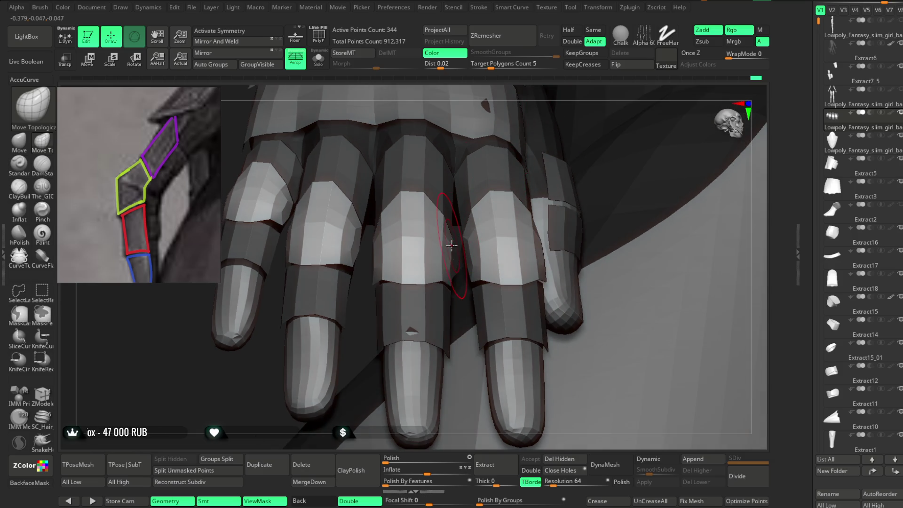
mouse_move(567, 96)
right_down()
mouse_move(571, 139)
mouse_move(597, 162)
mouse_move(513, 272)
right_up()
right_drag(588, 212, 534, 255)
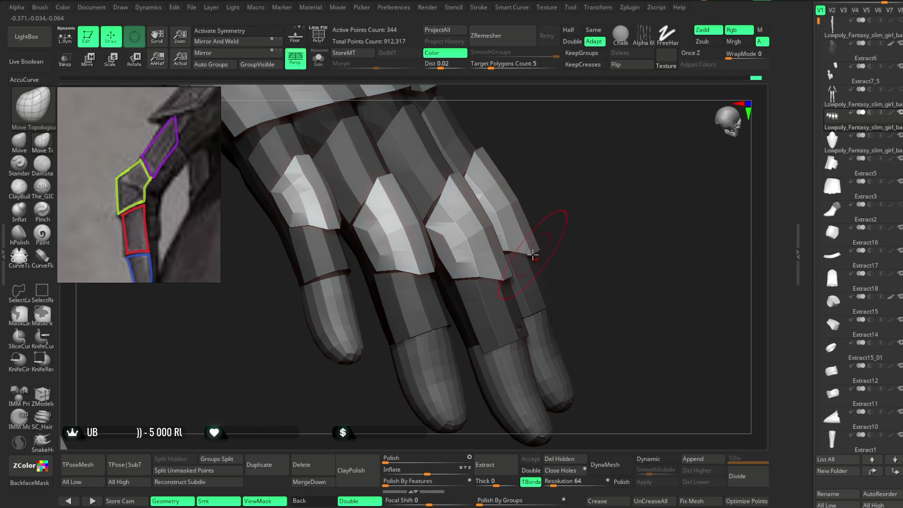
right_drag(588, 229, 515, 268)
mouse_move(570, 163)
right_down()
mouse_move(589, 204)
mouse_move(517, 254)
right_up()
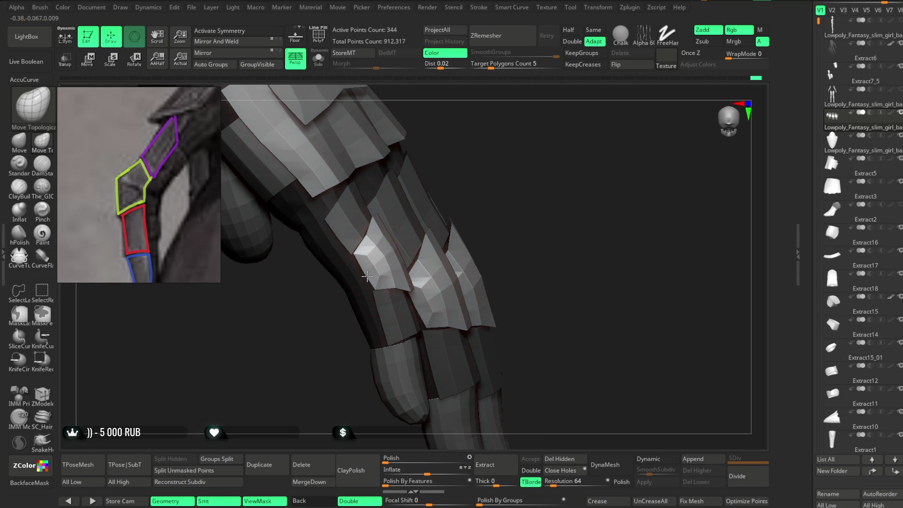
mouse_move(510, 195)
right_down()
mouse_move(534, 210)
mouse_move(428, 284)
right_up()
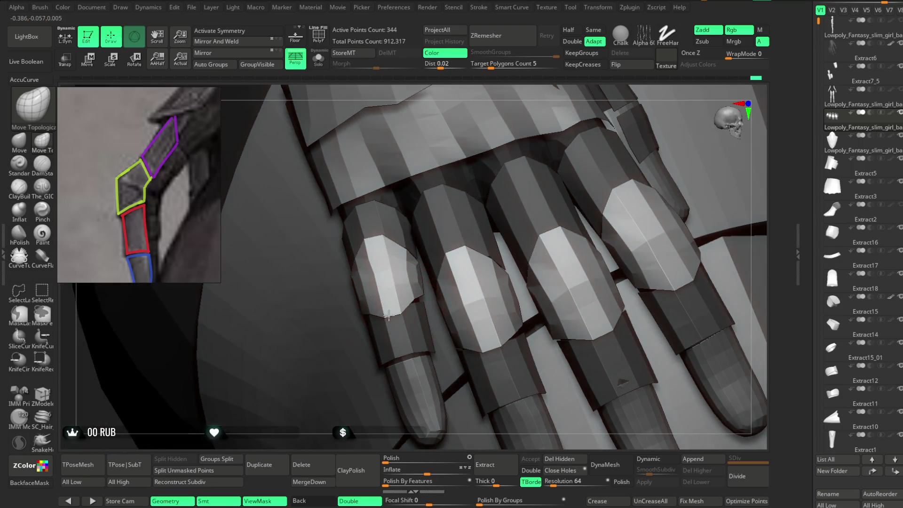
right_drag(485, 138, 377, 246)
Step: Undo the last edit, review the fingers from the side, and make Extract7_5 active
key(ctrl+z)
key(space)
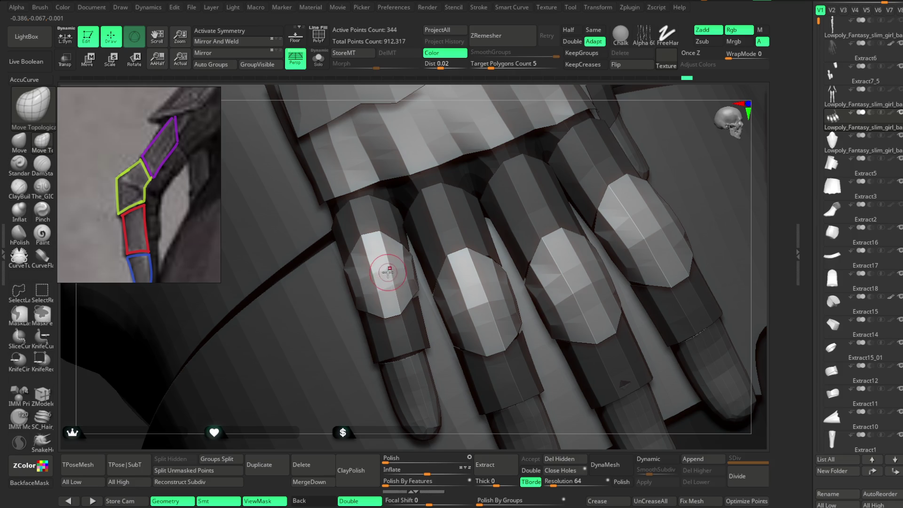
mouse_move(449, 191)
right_down()
mouse_move(463, 137)
mouse_move(343, 302)
mouse_move(351, 324)
mouse_move(589, 181)
mouse_move(583, 162)
mouse_move(582, 216)
mouse_move(565, 218)
mouse_move(551, 202)
mouse_move(568, 219)
mouse_move(483, 263)
right_up()
mouse_move(584, 222)
right_down()
mouse_move(573, 166)
mouse_move(583, 187)
mouse_move(536, 177)
mouse_move(451, 249)
right_up()
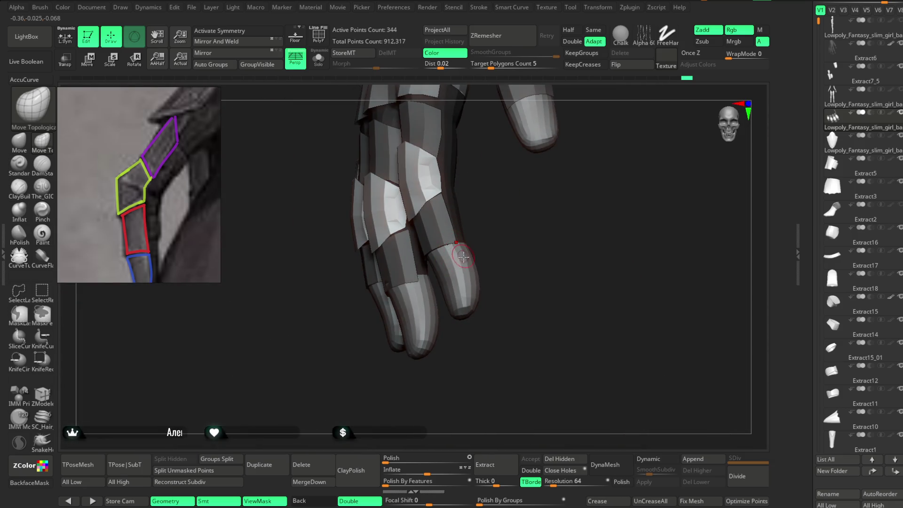
mouse_move(518, 269)
right_down()
mouse_move(513, 247)
mouse_move(534, 240)
mouse_move(469, 265)
right_up()
alt+click(506, 234)
Step: Enlarge Draw Size to about 10.5 and make the Lowpoly_Fantasy_slim_girl_basemeh1_2 body active
key(space)
drag(479, 252, 485, 251)
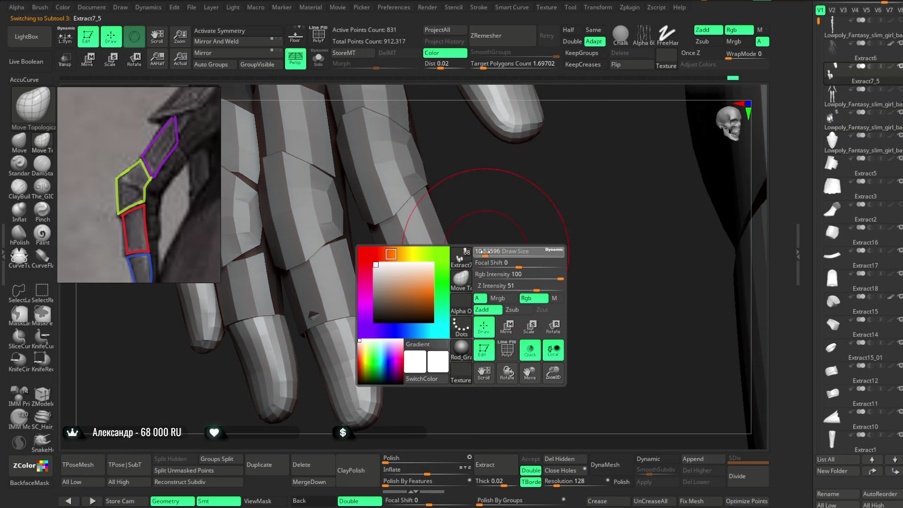
mouse_move(487, 252)
right_down()
mouse_move(426, 292)
mouse_move(391, 337)
right_up()
right_drag(330, 362, 433, 273)
alt+click(433, 273)
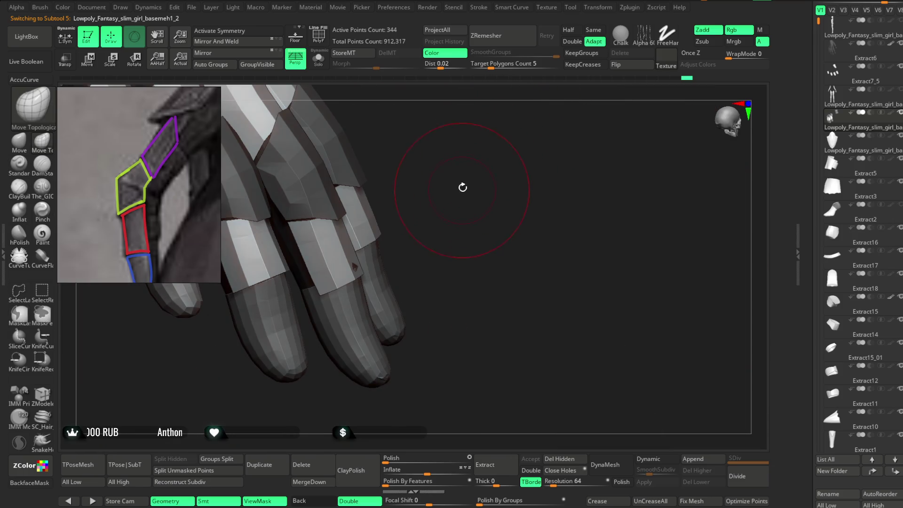
Step: Shrink the Draw Size and orbit across the gaps between the finger plates
drag(463, 187, 374, 272)
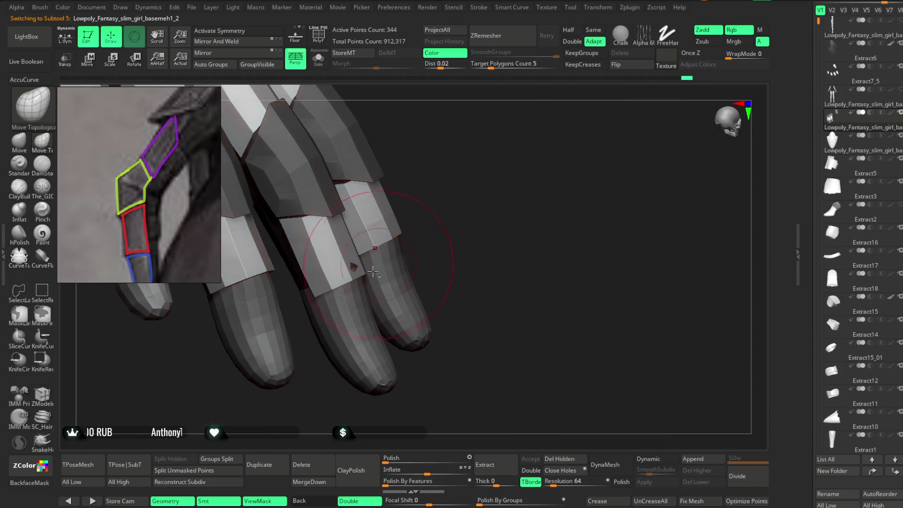
scroll(362, 278, up, 5)
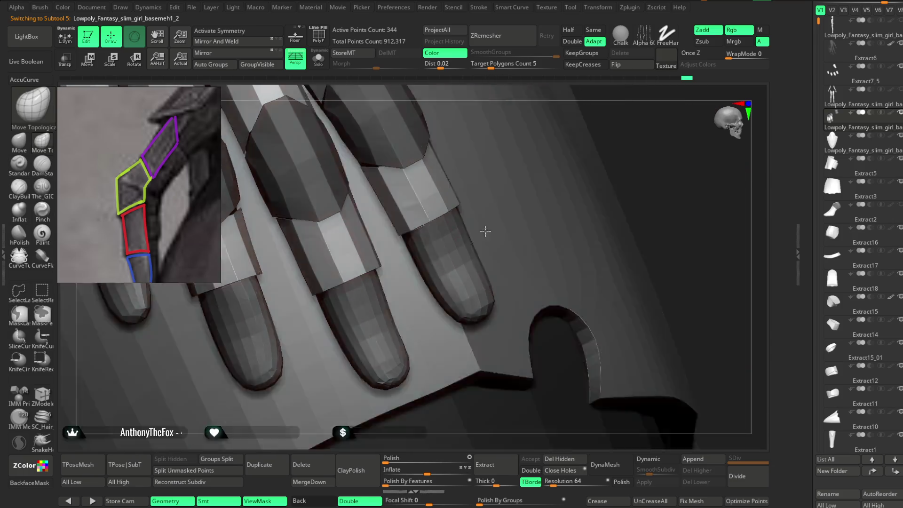
key(space)
drag(379, 275, 362, 276)
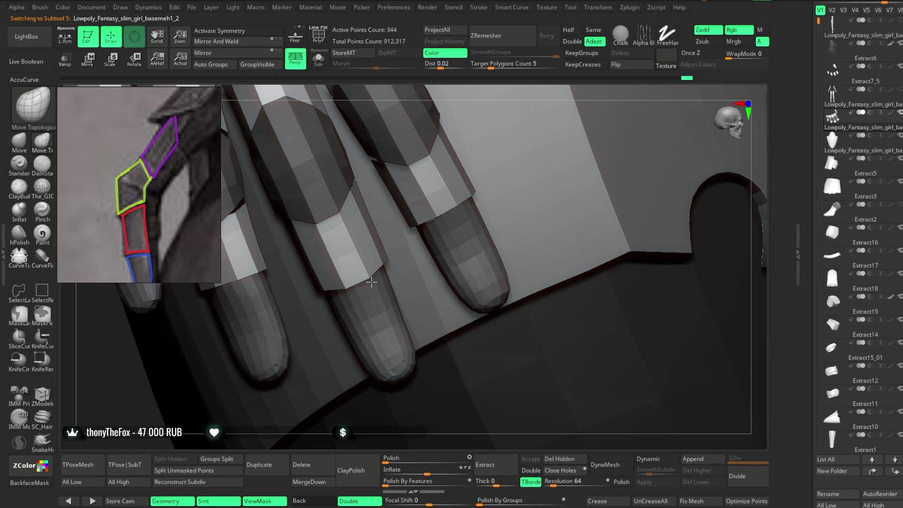
right_drag(554, 114, 352, 253)
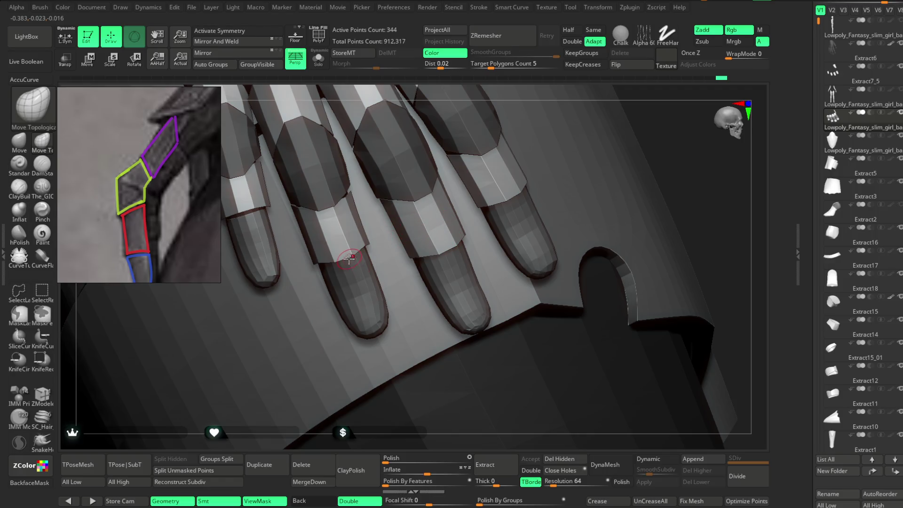
right_drag(470, 106, 395, 196)
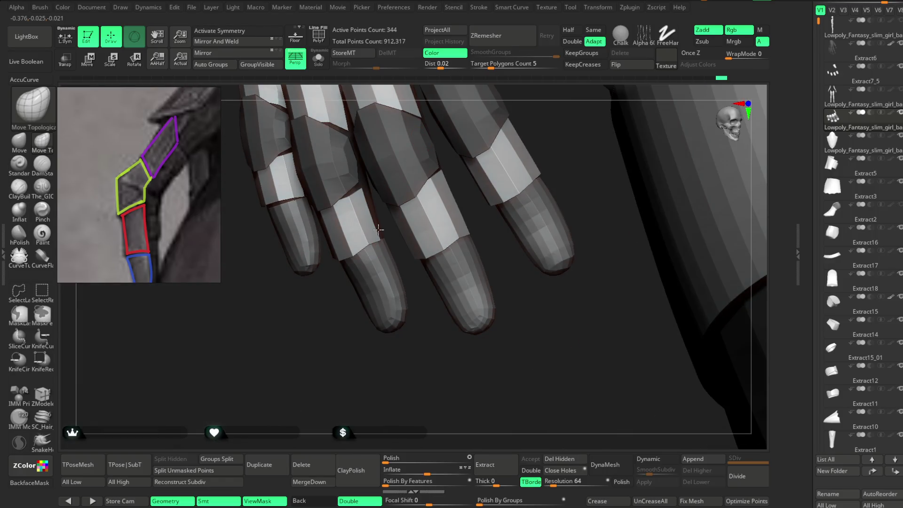
mouse_move(332, 333)
right_down()
mouse_move(574, 131)
mouse_move(283, 277)
right_up()
Step: Check the plate gaps from all sides, ending with Extract6 as the active subtool
key(space)
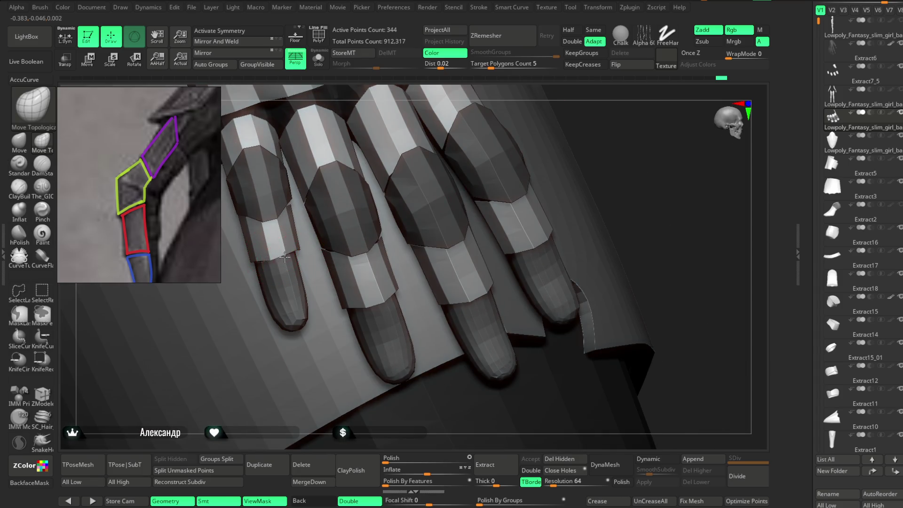
mouse_move(642, 145)
right_down()
mouse_move(423, 263)
mouse_move(270, 375)
mouse_move(244, 383)
mouse_move(314, 263)
right_up()
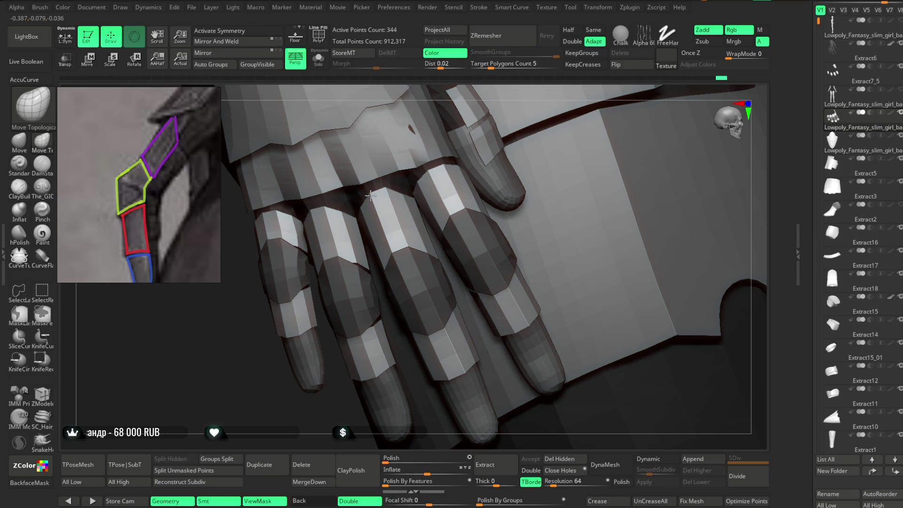
mouse_move(500, 103)
right_down()
mouse_move(401, 190)
mouse_move(470, 142)
mouse_move(423, 173)
right_up()
mouse_move(490, 241)
right_down()
mouse_move(540, 190)
mouse_move(455, 207)
mouse_move(499, 146)
mouse_move(494, 162)
mouse_move(428, 228)
mouse_move(415, 278)
mouse_move(349, 223)
mouse_move(393, 289)
mouse_move(363, 256)
right_up()
alt+click(464, 139)
mouse_move(464, 139)
right_down()
mouse_move(461, 193)
mouse_move(450, 197)
mouse_move(470, 191)
mouse_move(451, 197)
mouse_move(440, 230)
mouse_move(431, 228)
mouse_move(424, 313)
right_up()
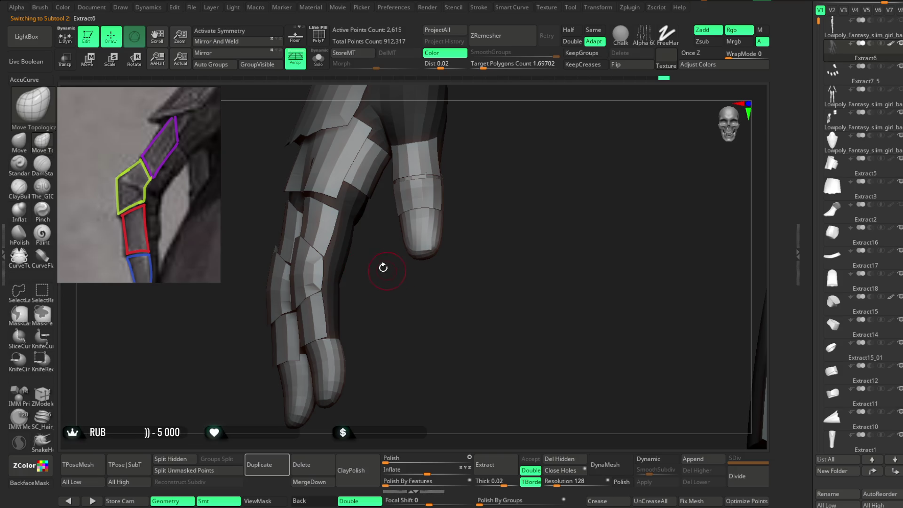
Step: Make the body mesh active, then select the Extract5 piece
alt+click(323, 248)
mouse_move(323, 248)
right_down()
mouse_move(379, 258)
mouse_move(336, 237)
mouse_move(479, 179)
mouse_move(470, 207)
mouse_move(481, 216)
mouse_move(421, 177)
mouse_move(314, 226)
right_up()
alt+click(314, 226)
key(space)
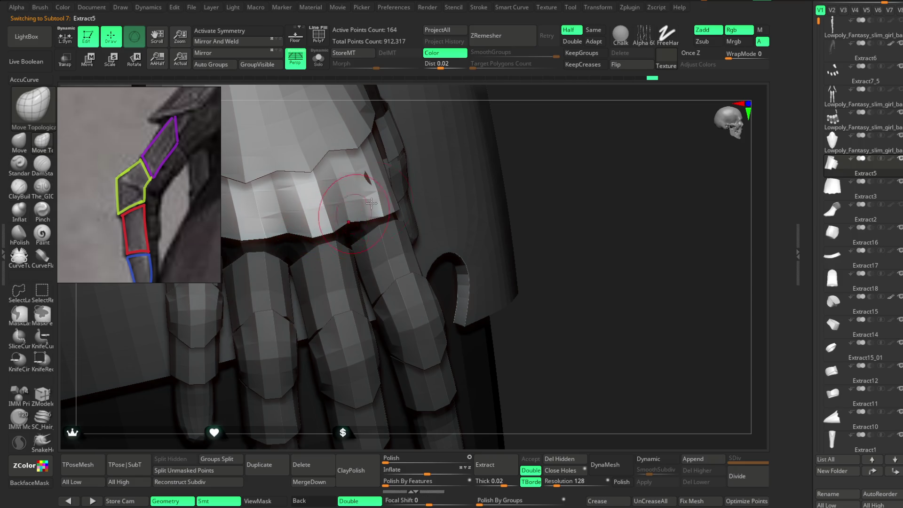
Step: Orbit around the hand and scalloped skirt, ending on a side view of leg and hand
right_drag(372, 202, 410, 210)
right_drag(471, 128, 375, 216)
right_drag(474, 91, 390, 212)
right_click(390, 211)
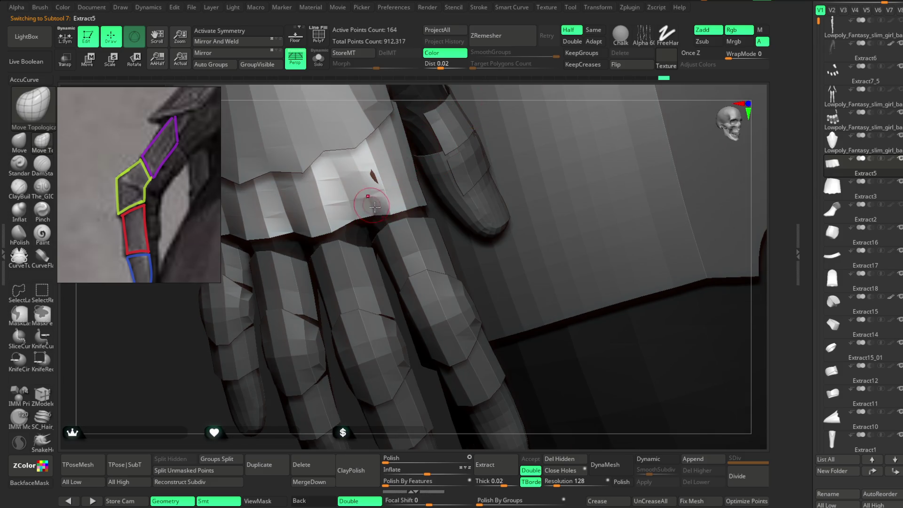
mouse_move(478, 88)
right_down()
mouse_move(470, 157)
mouse_move(371, 213)
right_up()
right_click(431, 172)
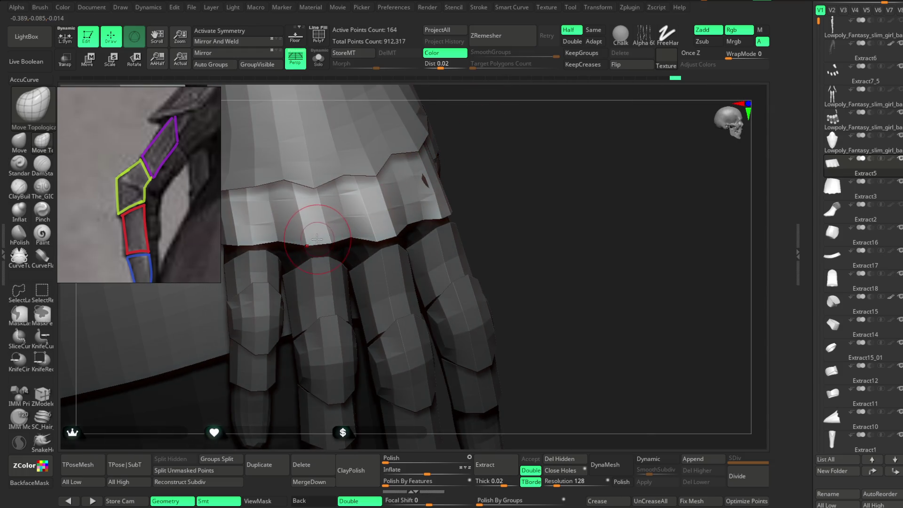
mouse_move(472, 129)
right_down()
mouse_move(504, 146)
mouse_move(494, 202)
mouse_move(486, 165)
mouse_move(478, 179)
mouse_move(435, 183)
mouse_move(464, 161)
mouse_move(463, 146)
mouse_move(460, 205)
mouse_move(438, 193)
mouse_move(429, 203)
mouse_move(435, 198)
mouse_move(448, 306)
mouse_move(442, 239)
mouse_move(456, 255)
right_up()
Step: Make the body mesh active and orbit in to a close view of the hand
alt+click(338, 272)
mouse_move(338, 271)
right_down()
mouse_move(446, 250)
mouse_move(454, 218)
mouse_move(440, 244)
right_up()
mouse_move(406, 434)
right_down()
mouse_move(472, 284)
mouse_move(402, 435)
right_up()
drag(429, 472, 427, 473)
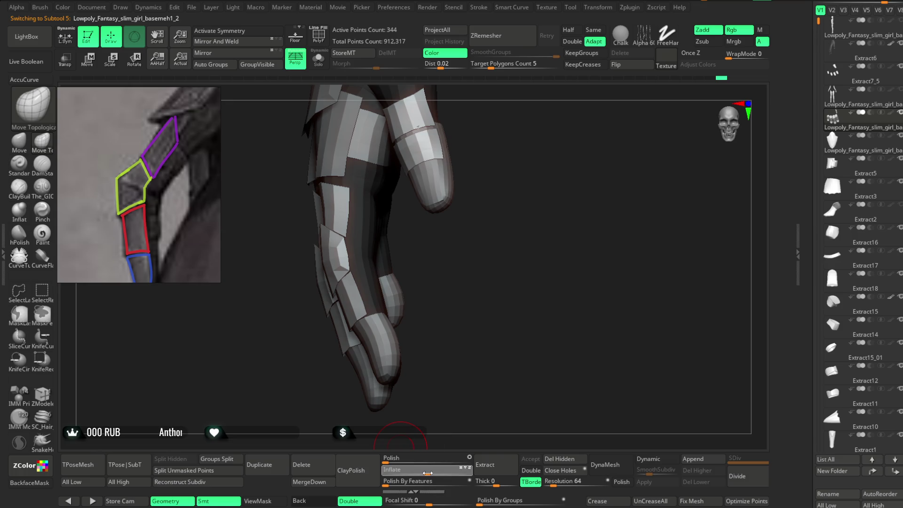
mouse_move(459, 375)
right_down()
mouse_move(490, 284)
mouse_move(448, 305)
mouse_move(502, 282)
mouse_move(479, 294)
mouse_move(436, 214)
mouse_move(401, 344)
mouse_move(413, 308)
mouse_move(467, 303)
mouse_move(438, 248)
mouse_move(403, 389)
mouse_move(415, 171)
right_up()
key(space)
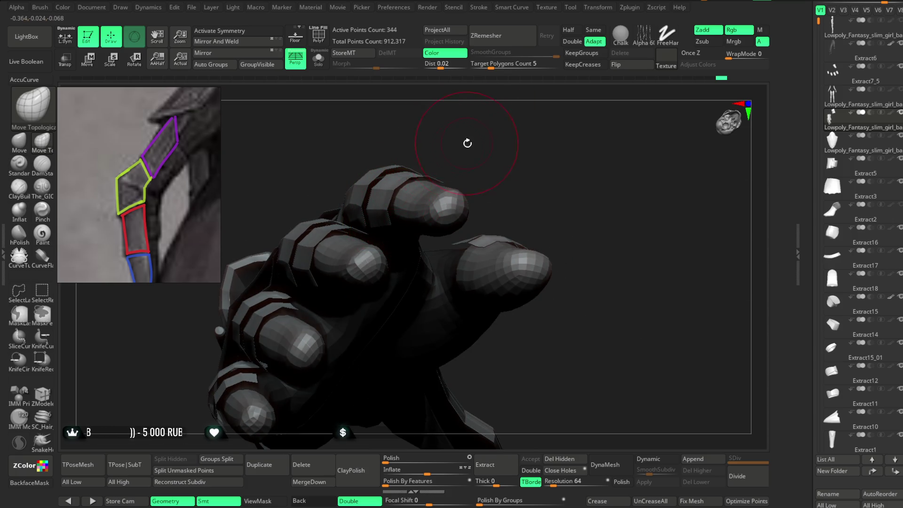
Step: Inspect the fingers from below, finish the MaskLasso masking, and switch to Move Topological
right_drag(467, 143, 429, 184)
right_drag(461, 124, 445, 148)
mouse_move(387, 210)
right_down()
mouse_move(373, 134)
mouse_move(353, 218)
right_up()
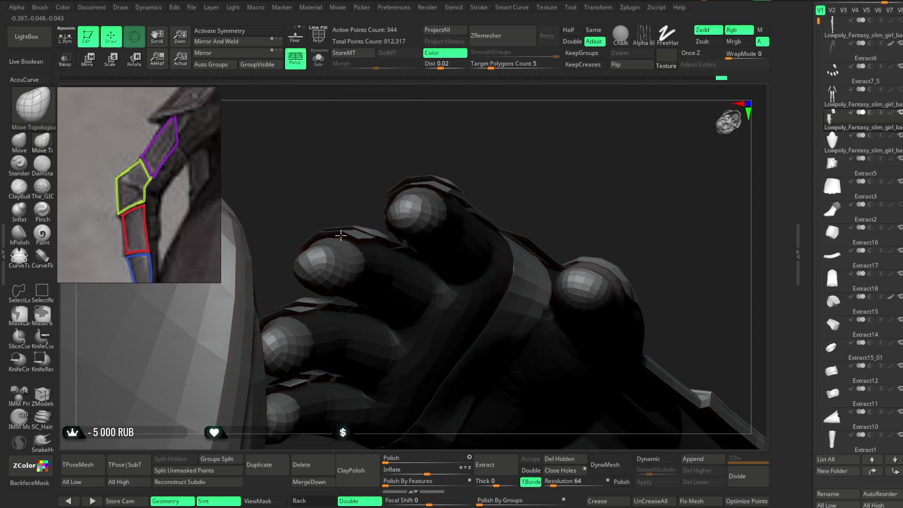
right_drag(360, 179, 398, 245)
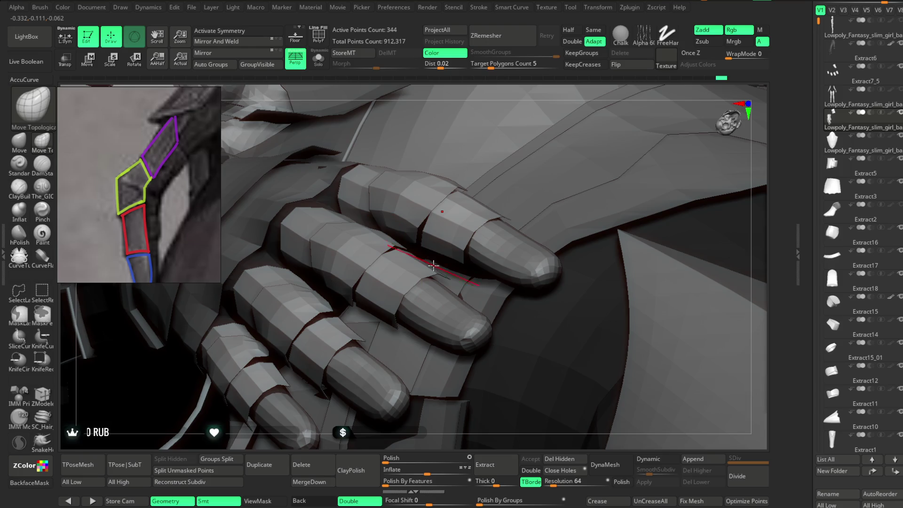
mouse_move(538, 103)
right_down()
mouse_move(529, 151)
mouse_move(446, 269)
mouse_move(387, 289)
right_up()
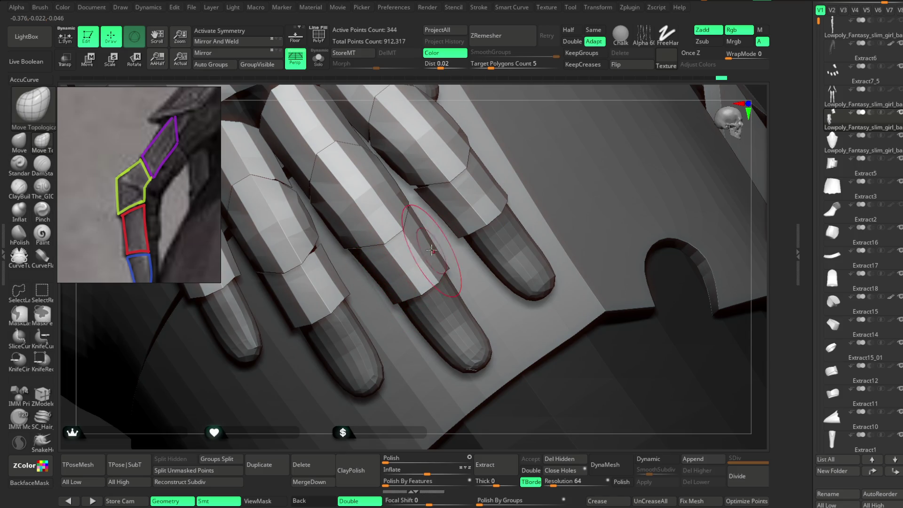
right_drag(534, 108, 437, 198)
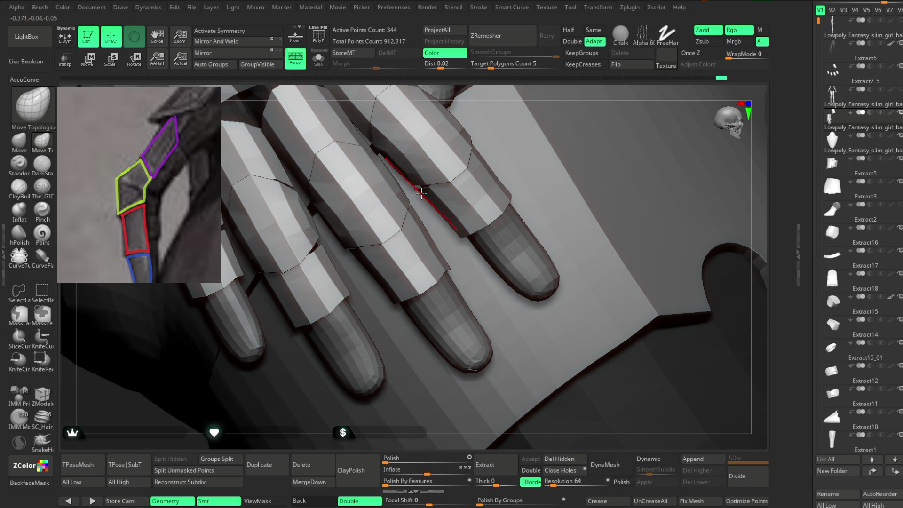
mouse_move(547, 114)
right_down()
mouse_move(538, 121)
mouse_move(544, 88)
mouse_move(555, 113)
right_up()
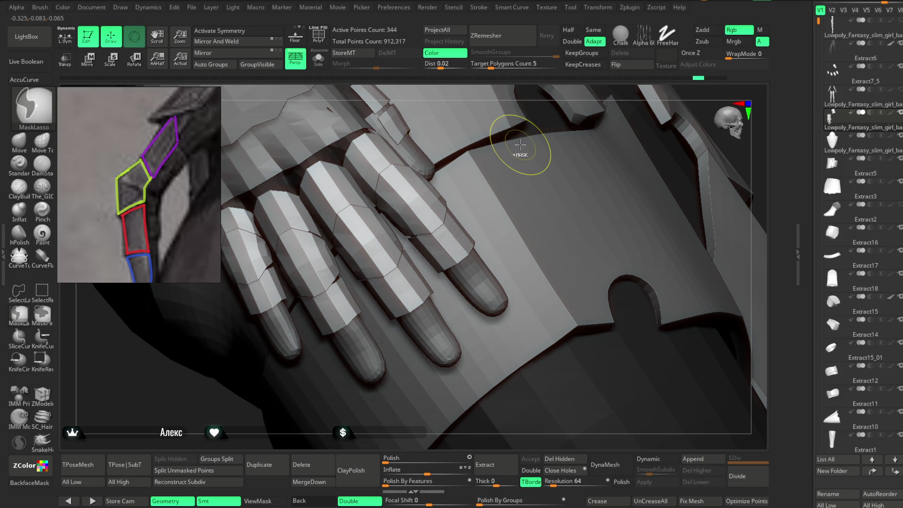
key(ctrl)
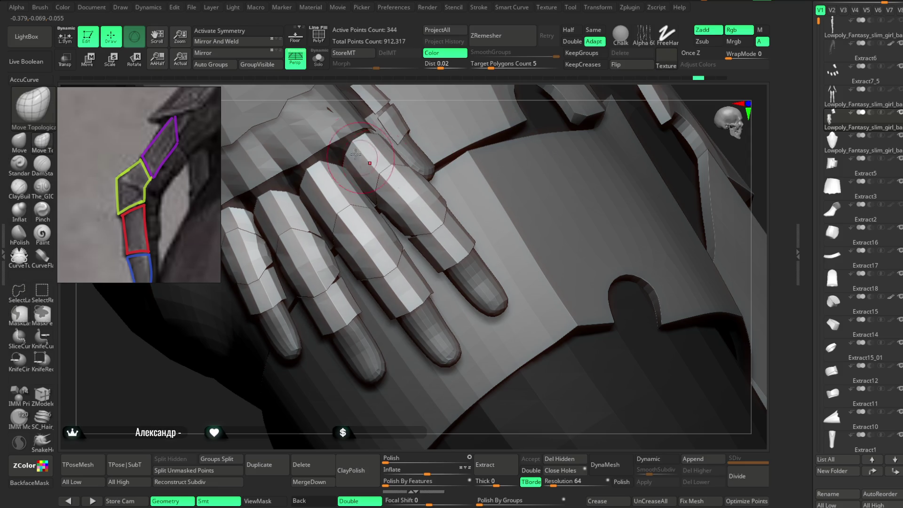
Step: Solo the finger plates with PolyF on and Polygroup Fill the fingertip segments in ZModeler
click(322, 67)
click(321, 39)
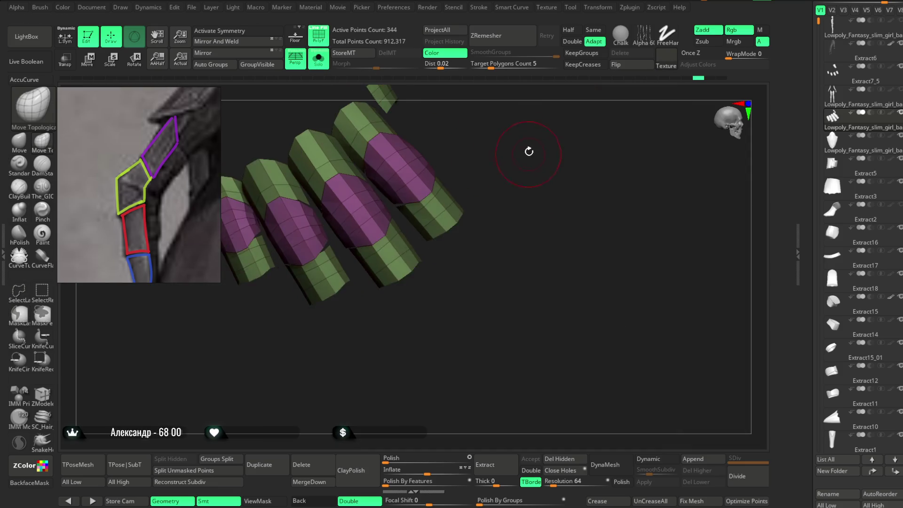
click(51, 397)
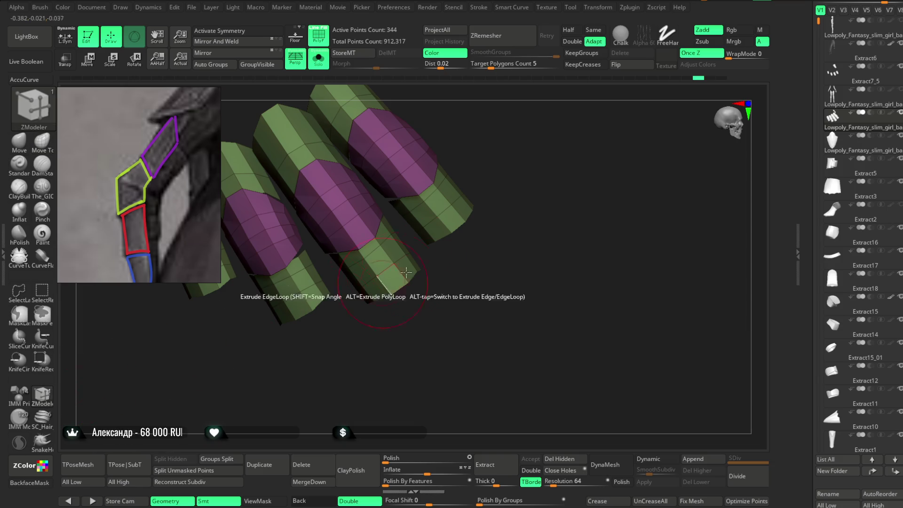
click(452, 218)
click(405, 283)
mouse_move(414, 324)
mouse_down()
mouse_move(428, 353)
mouse_move(368, 299)
mouse_move(345, 320)
mouse_move(369, 397)
mouse_move(447, 183)
mouse_move(405, 228)
mouse_move(429, 177)
mouse_move(383, 196)
mouse_up()
click(369, 298)
click(275, 277)
Step: Check the new green fingertip polygroups in isolation, then unsolo to show the whole model
ctrl+shift+click(360, 197)
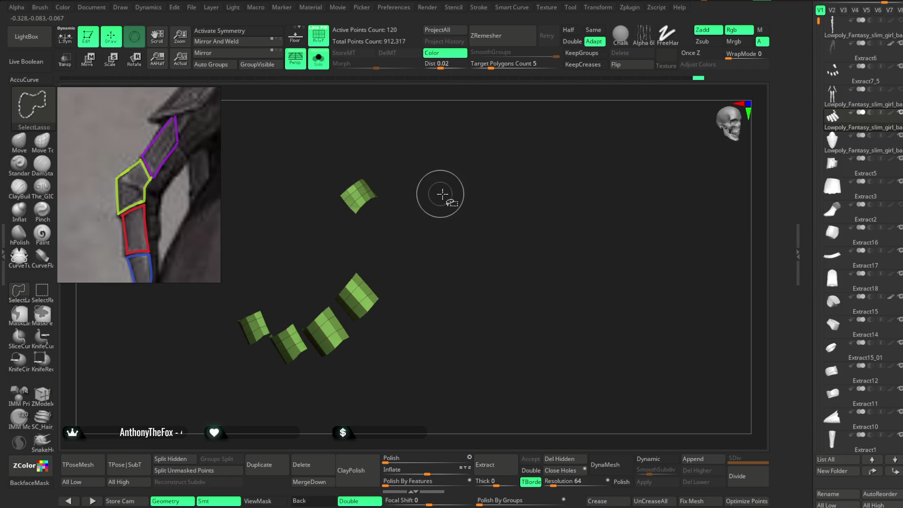
ctrl+shift+click(450, 209)
drag(450, 209, 469, 175)
click(319, 60)
mouse_move(508, 136)
mouse_down()
mouse_move(636, 133)
mouse_move(625, 127)
mouse_move(418, 432)
mouse_up()
Step: Deflate the finger plates with Inflate -1, hide PolyF, and select the hand-back plate
click(425, 473)
mouse_move(522, 244)
mouse_down()
mouse_move(467, 344)
mouse_move(457, 300)
mouse_move(487, 216)
mouse_move(475, 197)
mouse_move(405, 246)
mouse_move(357, 333)
mouse_move(377, 327)
mouse_move(357, 334)
mouse_move(411, 322)
mouse_move(398, 328)
mouse_move(414, 208)
mouse_move(671, 136)
mouse_move(601, 232)
mouse_up()
key(shift+f)
drag(577, 110, 526, 196)
alt+click(464, 154)
Step: Rotate the pointed hand-back plate about its vertical axis with the Transpose Move gizmo
mouse_move(464, 154)
mouse_down()
mouse_move(609, 203)
mouse_move(349, 338)
mouse_move(355, 401)
mouse_move(412, 350)
mouse_up()
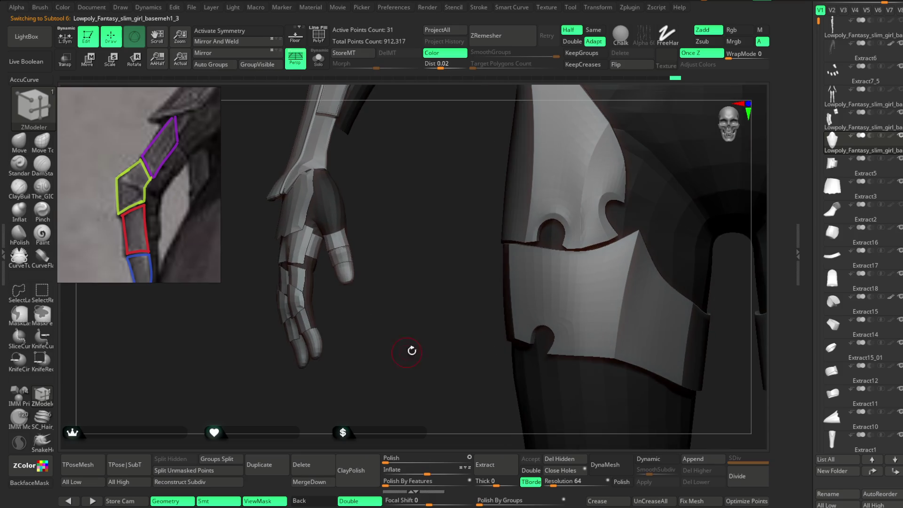
scroll(869, 230, down, 10)
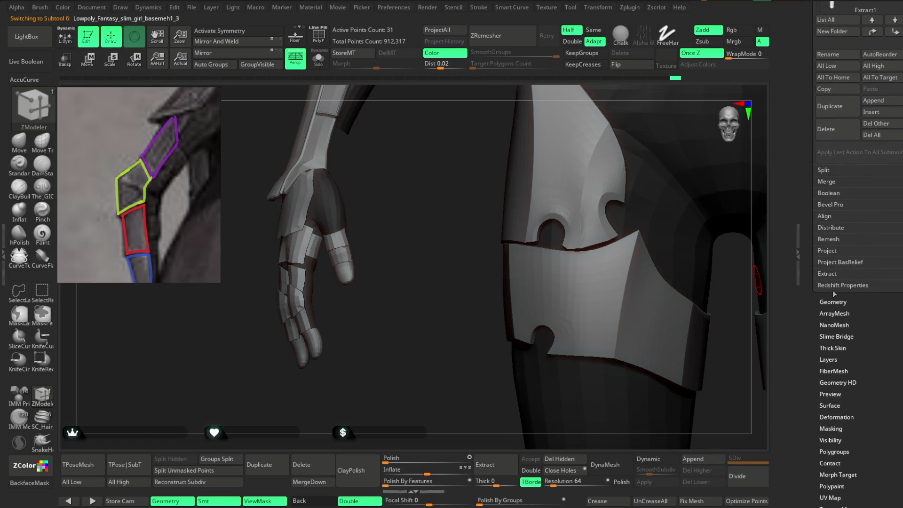
mouse_move(440, 251)
mouse_down()
mouse_move(458, 259)
mouse_move(445, 292)
mouse_move(424, 265)
mouse_up()
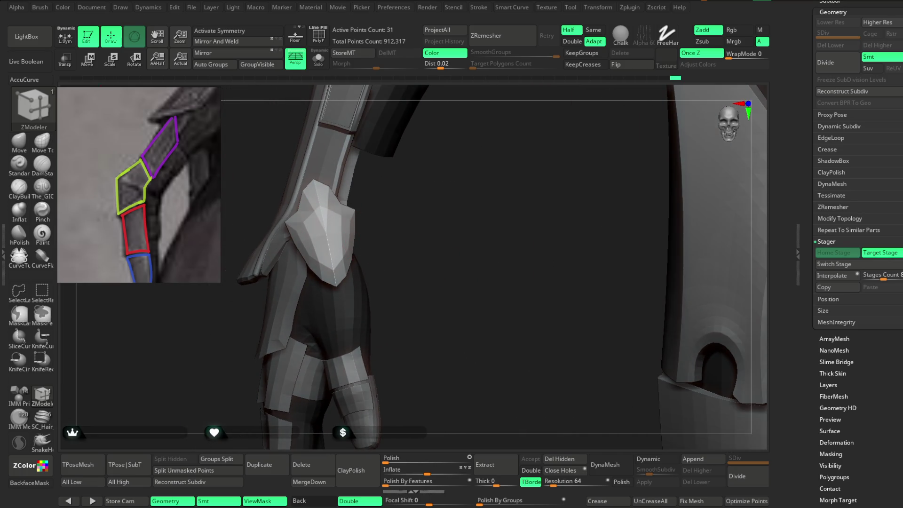
key(w)
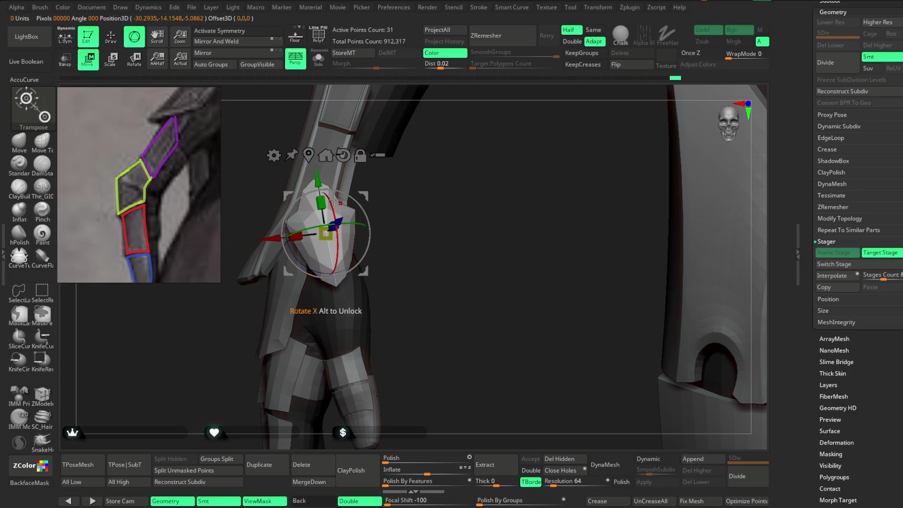
mouse_move(350, 184)
mouse_down()
mouse_move(404, 184)
mouse_move(440, 223)
mouse_move(441, 206)
mouse_up()
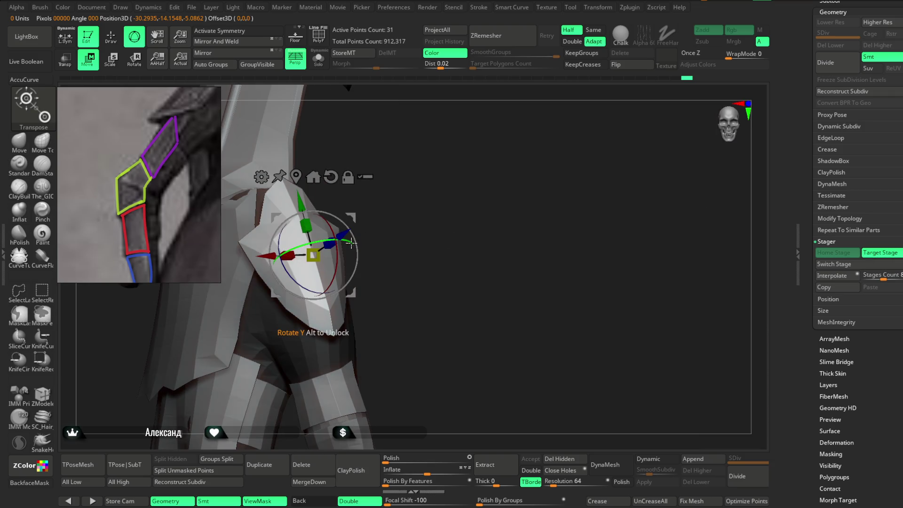
mouse_move(345, 245)
mouse_down()
mouse_move(311, 212)
mouse_move(355, 238)
mouse_move(433, 210)
mouse_move(350, 255)
mouse_up()
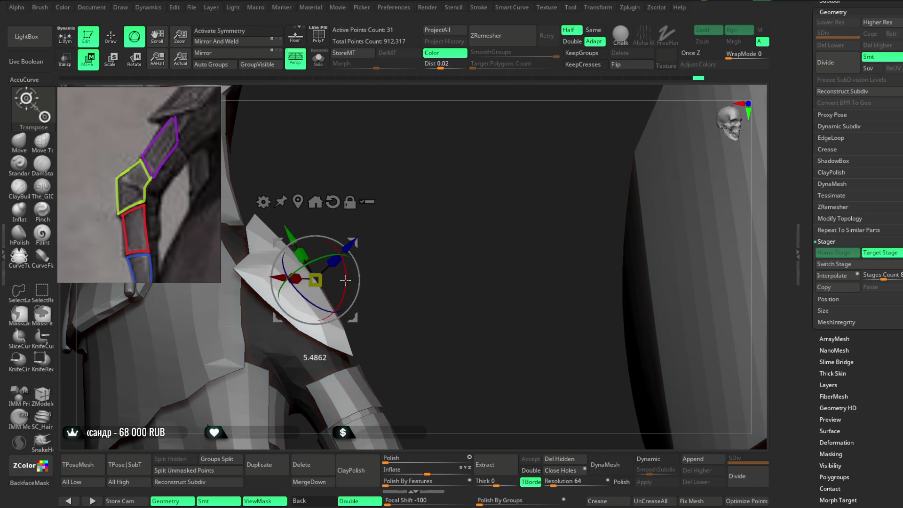
mouse_move(417, 262)
mouse_down()
mouse_move(393, 214)
mouse_move(415, 250)
mouse_move(350, 272)
mouse_move(408, 246)
mouse_move(352, 243)
mouse_move(422, 203)
mouse_up()
mouse_move(407, 266)
mouse_down()
mouse_move(357, 235)
mouse_move(355, 246)
mouse_move(375, 250)
mouse_move(367, 285)
mouse_move(363, 261)
mouse_up()
key(q)
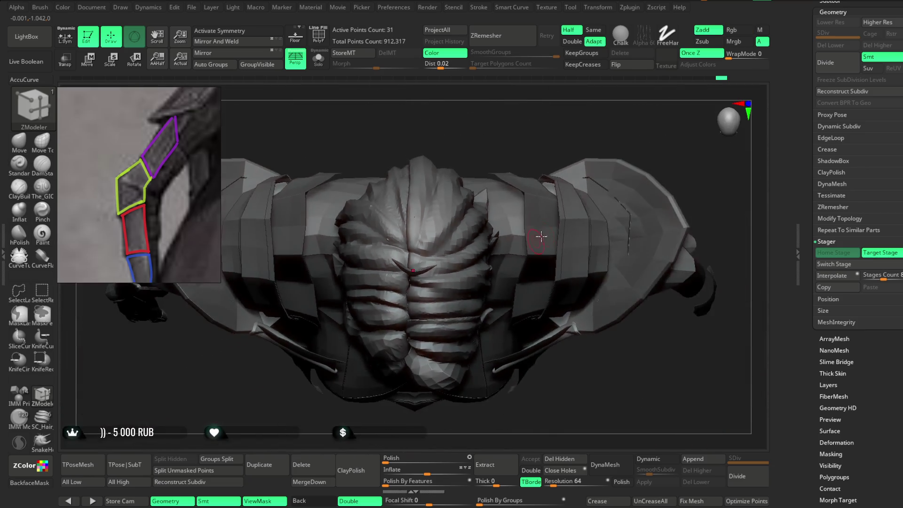
mouse_move(599, 285)
mouse_down()
mouse_move(607, 262)
mouse_move(578, 216)
mouse_up()
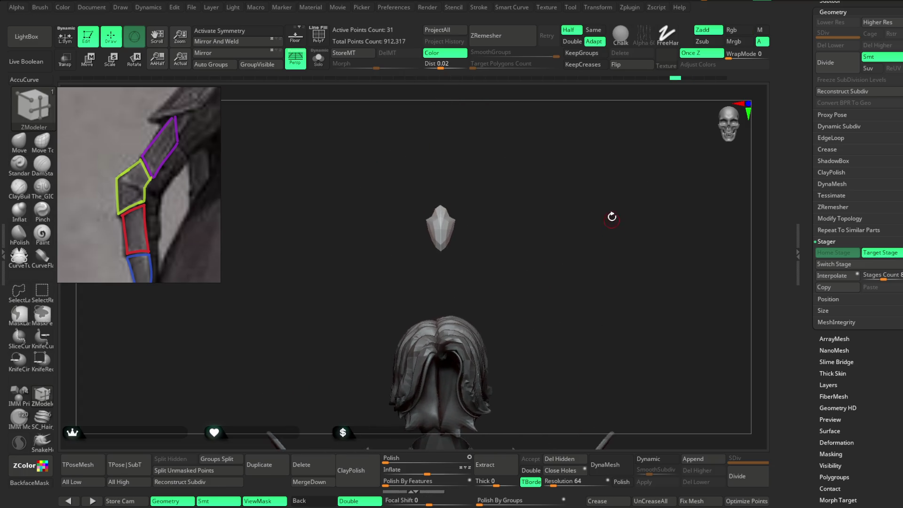
Step: Store the plate's current placement as Home Stage and centre the Transpose gizmo on it
drag(613, 237, 707, 296)
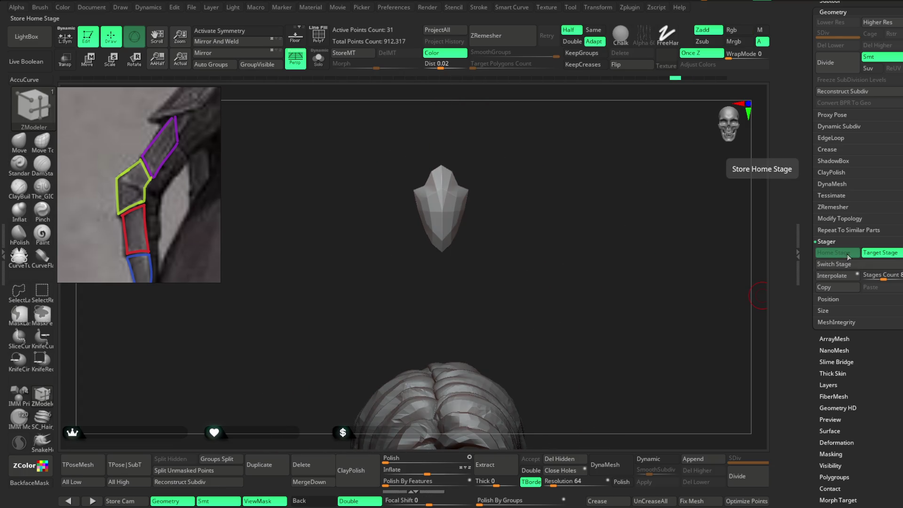
click(876, 254)
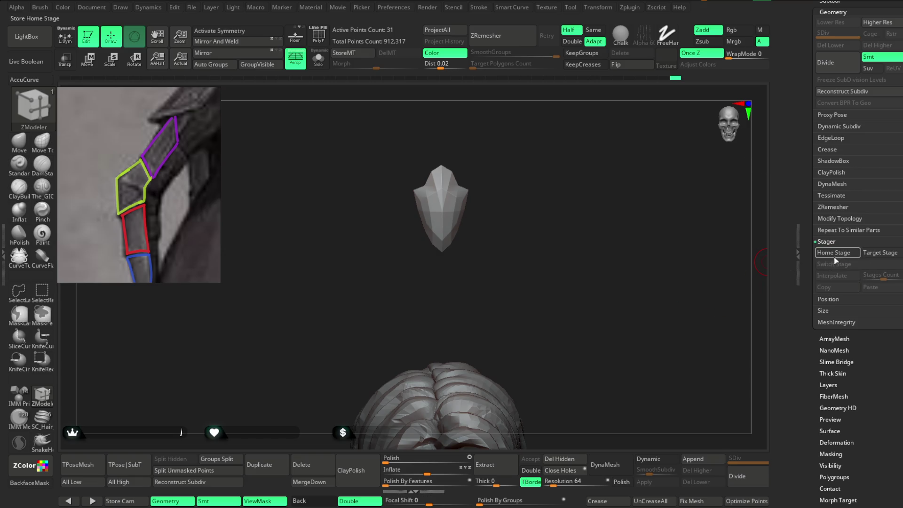
mouse_move(726, 326)
mouse_down()
mouse_move(726, 284)
mouse_move(601, 289)
mouse_move(633, 204)
mouse_up()
click(87, 59)
alt+drag(581, 145, 579, 194)
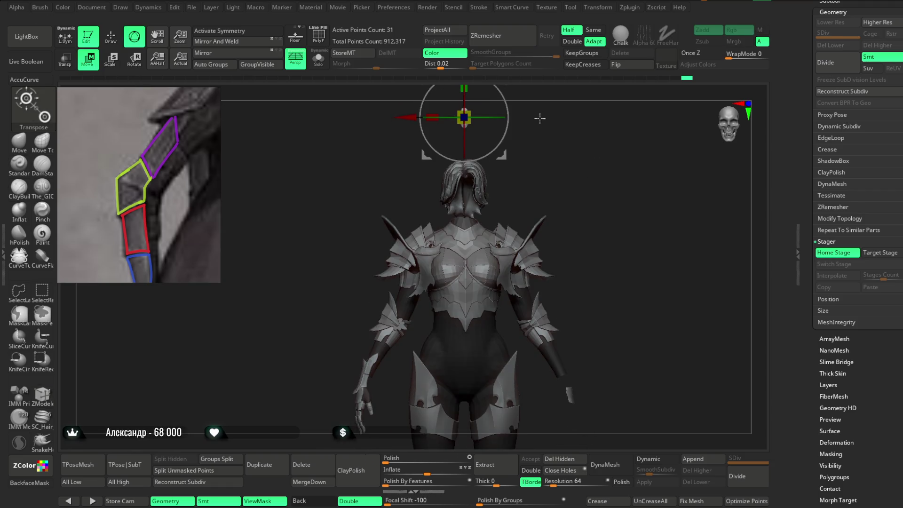
click(371, 386)
Step: Rotate and tilt the plate forward onto the hand, then store it as Target Stage
mouse_move(415, 348)
mouse_down()
mouse_move(433, 317)
mouse_move(432, 204)
mouse_move(457, 207)
mouse_move(496, 276)
mouse_move(477, 181)
mouse_move(475, 268)
mouse_move(447, 343)
mouse_move(435, 281)
mouse_up()
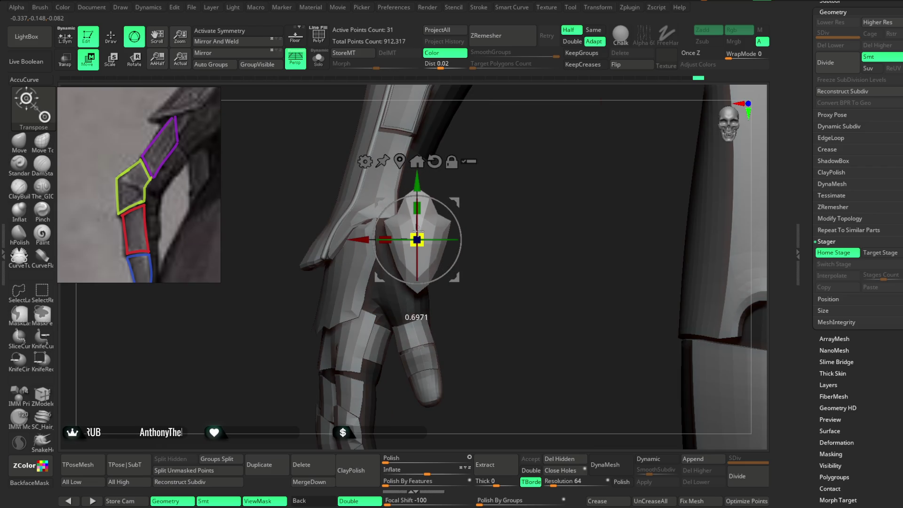
drag(418, 231, 452, 243)
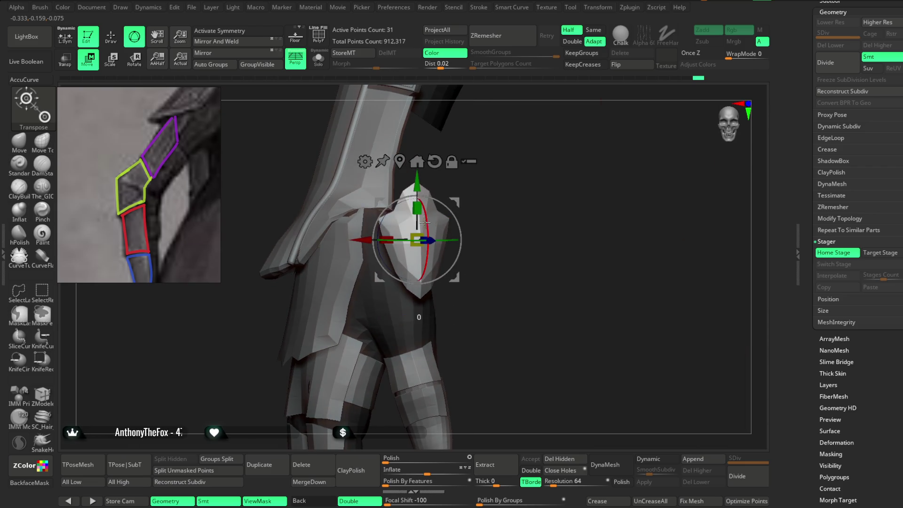
mouse_move(494, 183)
mouse_down()
mouse_move(475, 211)
mouse_move(508, 238)
mouse_move(431, 256)
mouse_up()
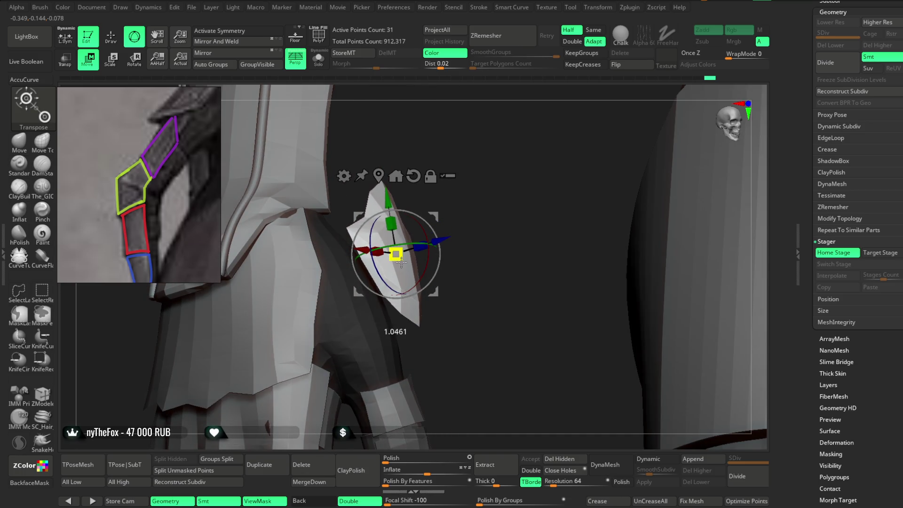
mouse_move(480, 215)
mouse_down()
mouse_move(454, 253)
mouse_move(506, 243)
mouse_move(430, 245)
mouse_move(481, 224)
mouse_up()
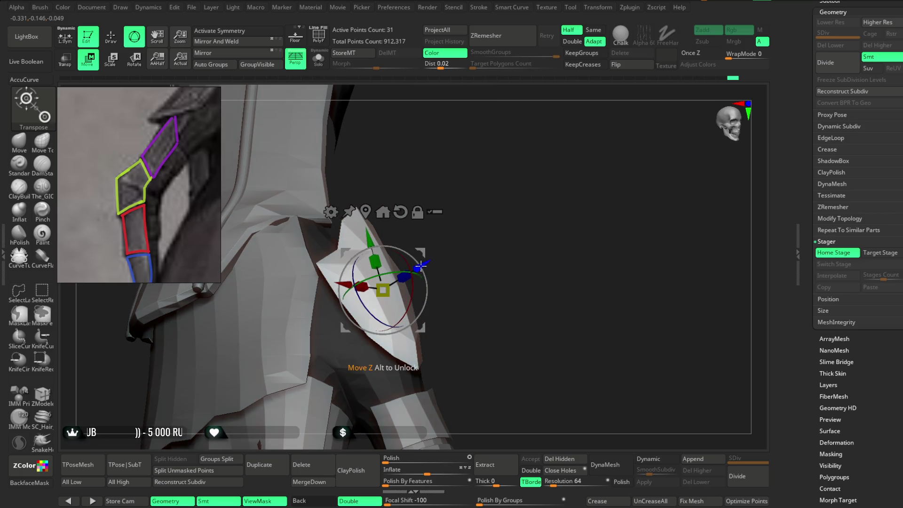
mouse_move(420, 269)
mouse_down()
mouse_move(451, 257)
mouse_move(480, 263)
mouse_move(417, 261)
mouse_move(408, 272)
mouse_move(495, 227)
mouse_move(415, 264)
mouse_move(447, 259)
mouse_move(452, 226)
mouse_move(440, 219)
mouse_move(453, 268)
mouse_up()
click(878, 253)
key(q)
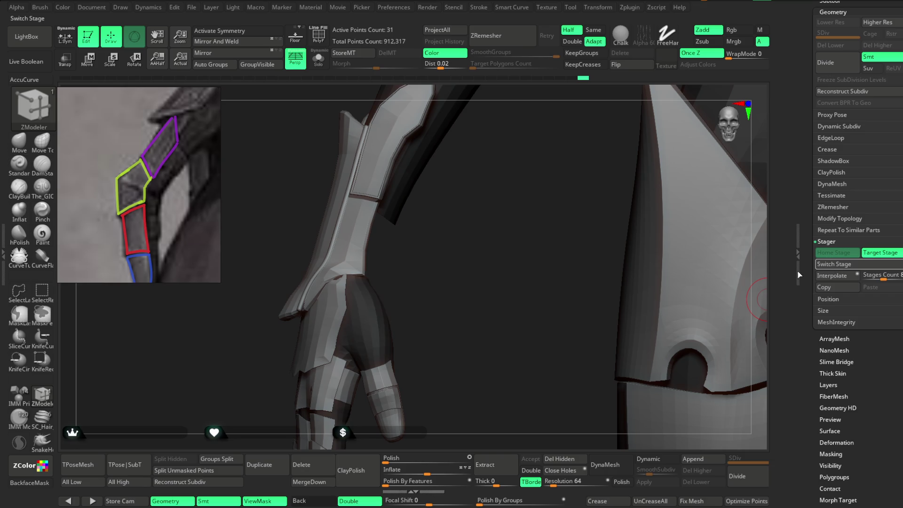
Step: Switch Stage, frame the body, and orbit over the head, shoulders and chest armour
click(833, 264)
key(f)
mouse_move(445, 341)
mouse_down()
mouse_move(605, 222)
mouse_move(607, 211)
mouse_move(595, 214)
mouse_move(566, 343)
mouse_move(603, 279)
mouse_move(583, 307)
mouse_up()
mouse_move(601, 199)
mouse_down()
mouse_move(579, 176)
mouse_move(577, 194)
mouse_move(577, 173)
mouse_move(549, 204)
mouse_move(581, 166)
mouse_move(615, 167)
mouse_move(586, 177)
mouse_move(578, 135)
mouse_up()
mouse_move(660, 163)
mouse_down()
mouse_move(609, 250)
mouse_move(617, 176)
mouse_up()
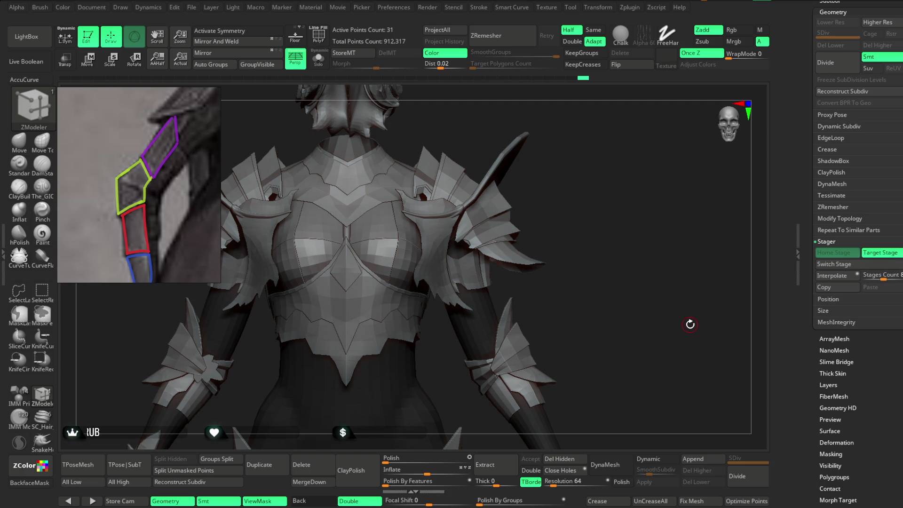
Step: Unhide the head subtool and move the view down to the hand and hip armour
scroll(760, 304, up, 10)
scroll(828, 193, down, 5)
scroll(894, 132, down, 5)
click(899, 48)
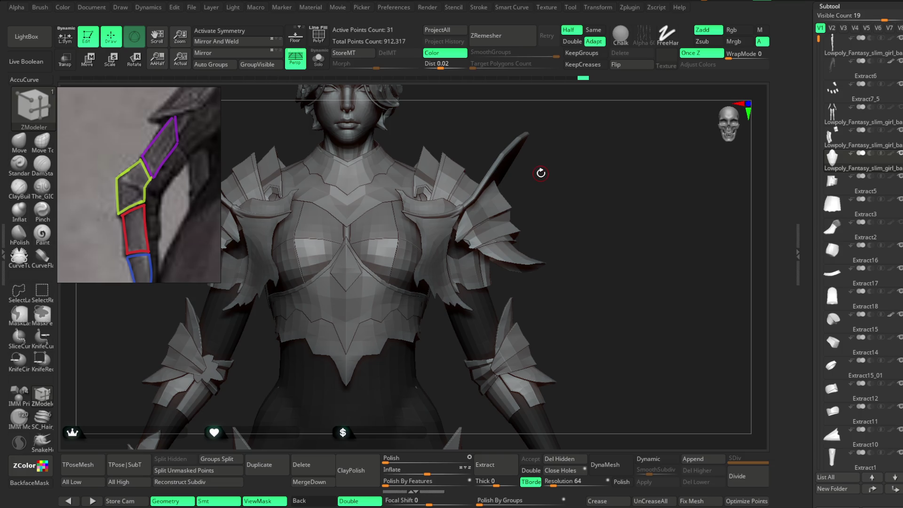
alt+drag(573, 201, 563, 230)
mouse_move(555, 288)
alt+mouse_down()
mouse_move(606, 182)
mouse_move(582, 160)
mouse_move(579, 204)
mouse_move(631, 147)
alt+mouse_up()
mouse_move(285, 339)
alt+mouse_down()
mouse_move(367, 256)
mouse_move(377, 311)
alt+mouse_up()
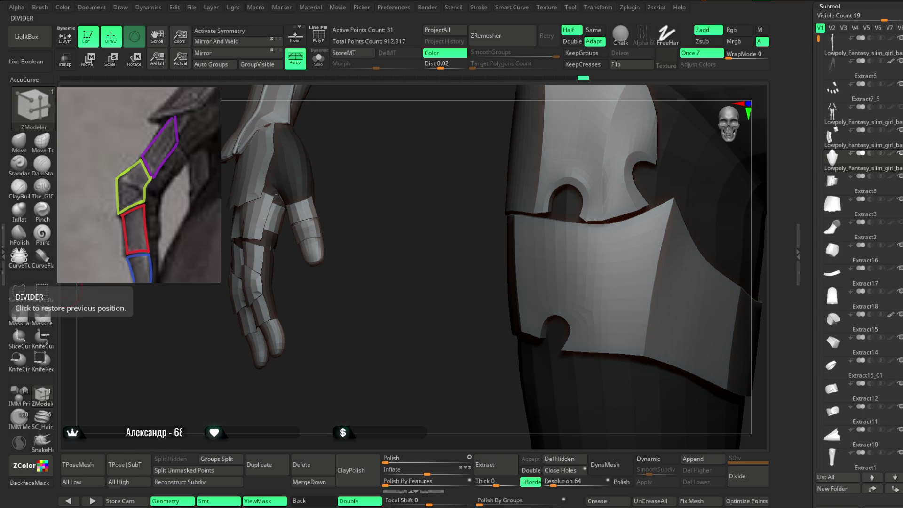
scroll(168, 174, down, 5)
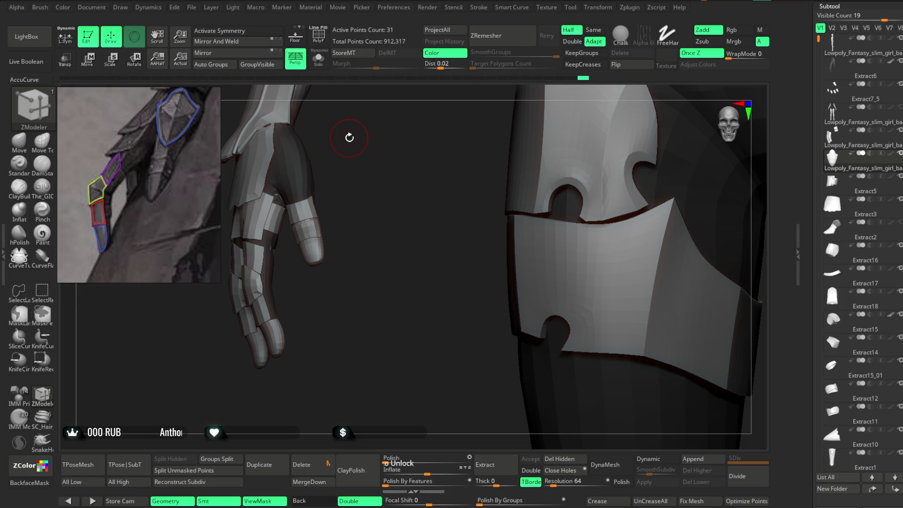
mouse_move(413, 222)
alt+mouse_down()
mouse_move(430, 303)
mouse_move(454, 218)
alt+mouse_up()
alt+click(383, 204)
mouse_move(384, 205)
alt+mouse_down()
mouse_move(452, 207)
mouse_move(436, 203)
mouse_move(440, 222)
mouse_move(465, 188)
mouse_move(448, 218)
mouse_move(520, 178)
mouse_move(375, 222)
mouse_move(401, 204)
mouse_move(372, 182)
mouse_move(457, 314)
alt+mouse_up()
click(47, 141)
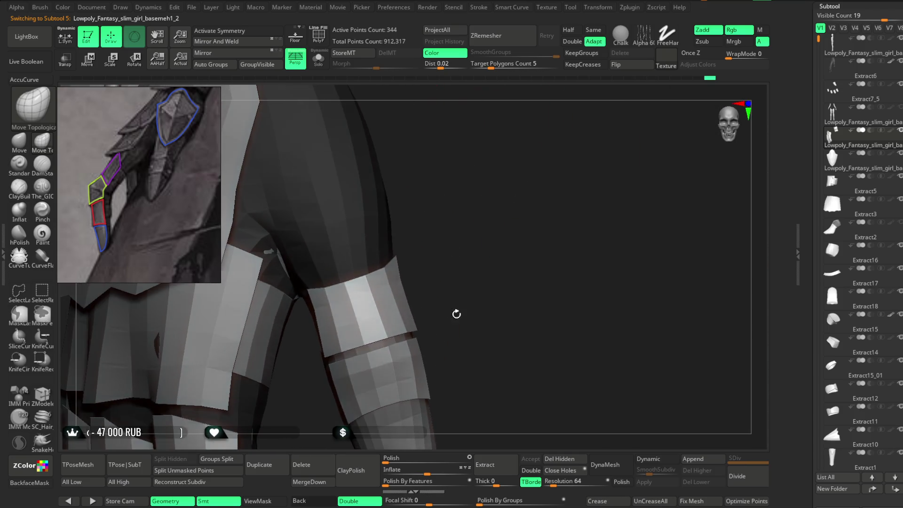
key(space)
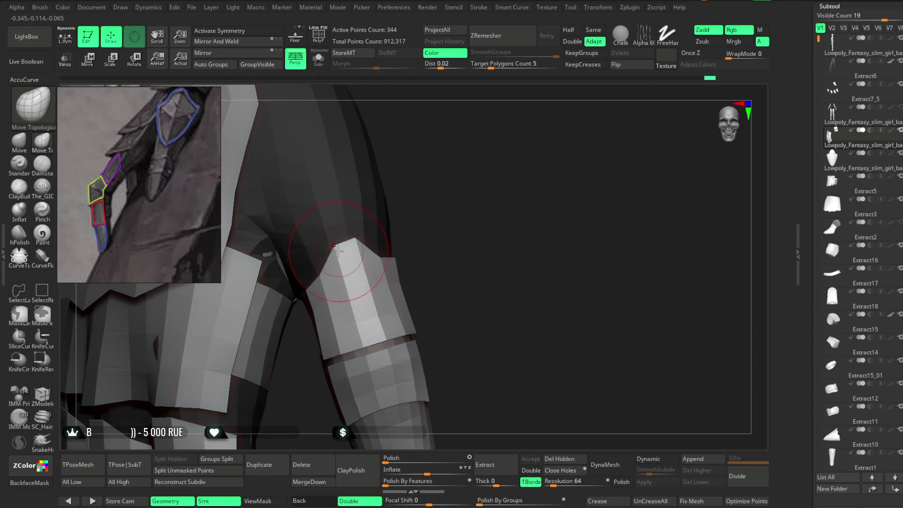
drag(404, 202, 376, 263)
key(space)
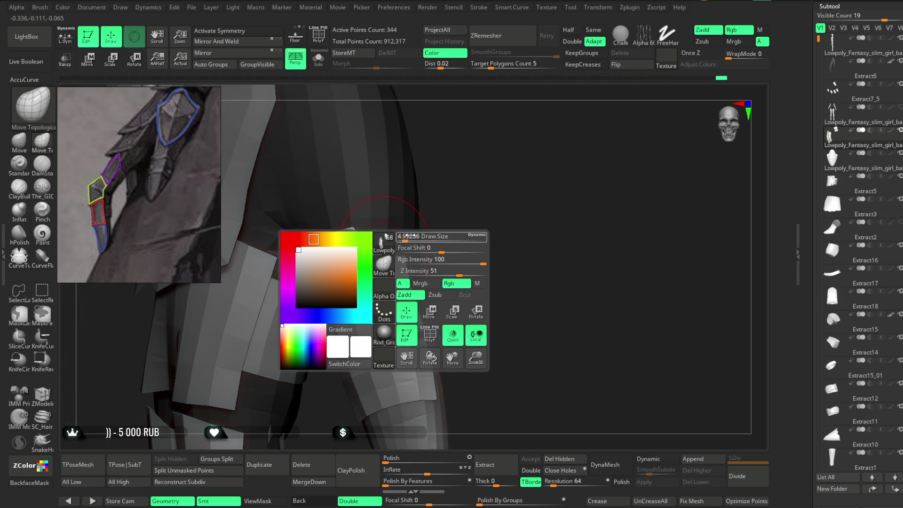
drag(403, 235, 384, 258)
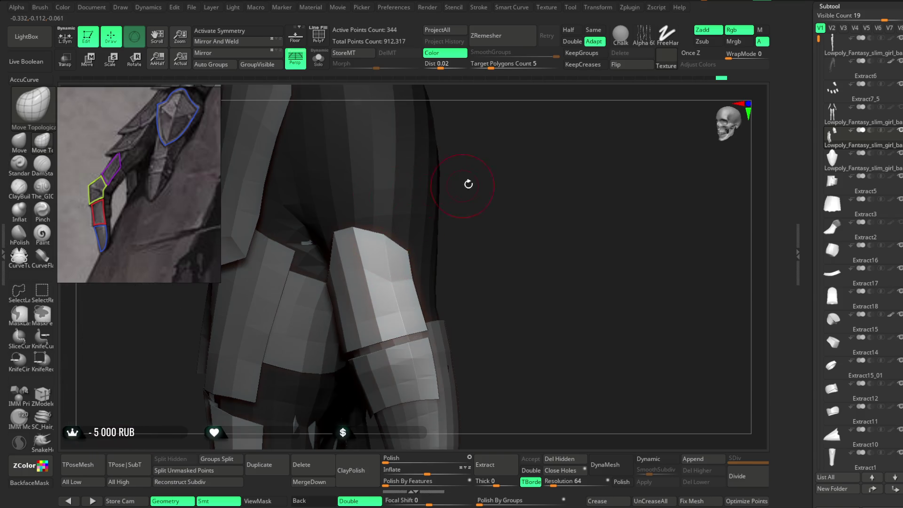
Step: Orbit around the finger plate and adjust the Draw Size up and back down
drag(468, 184, 327, 279)
mouse_move(414, 189)
mouse_down()
mouse_move(451, 199)
mouse_move(358, 231)
mouse_up()
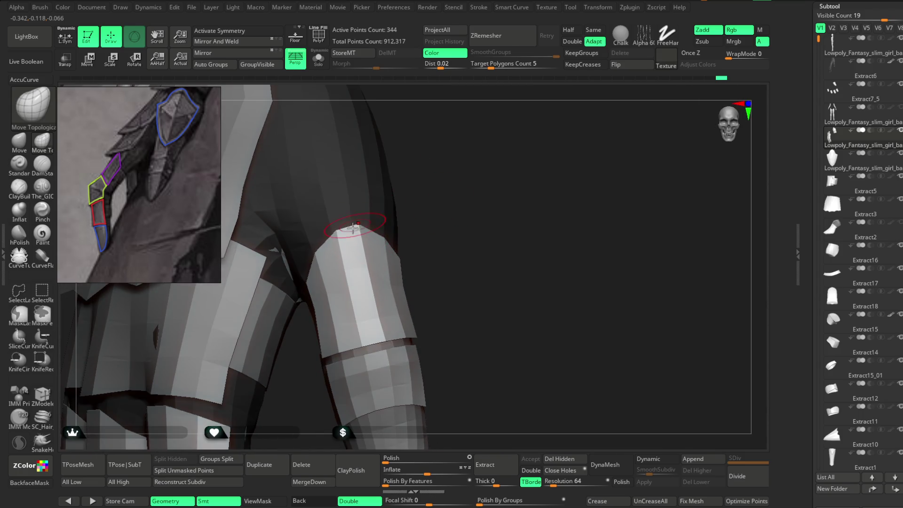
mouse_move(402, 205)
mouse_down()
mouse_move(414, 256)
mouse_move(551, 178)
mouse_move(445, 230)
mouse_move(394, 313)
mouse_up()
key(space)
click(455, 230)
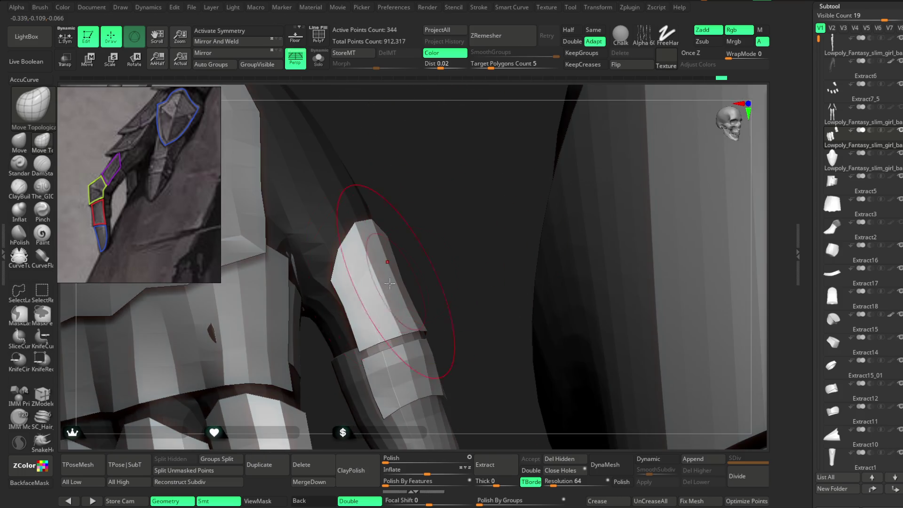
drag(413, 282, 393, 269)
Step: Turn on PolyF to overlay polygroup colours and wireframe on the finger plate
mouse_move(476, 210)
mouse_down()
mouse_move(383, 273)
mouse_move(510, 298)
mouse_move(420, 188)
mouse_move(482, 239)
mouse_move(469, 266)
mouse_move(473, 240)
mouse_move(418, 282)
mouse_move(420, 243)
mouse_move(451, 222)
mouse_up()
key(space)
key(shift+f)
key(space)
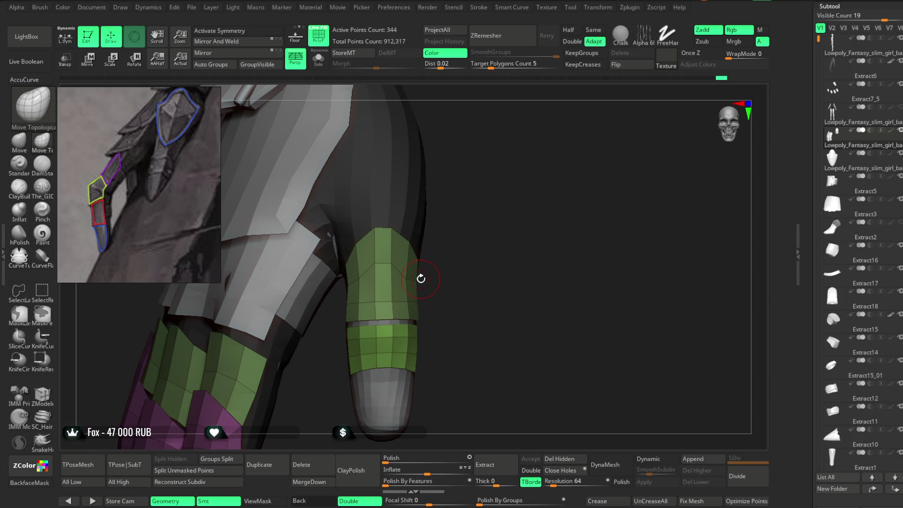
Step: Orbit to face the fingertip and Alt+click the blue cap to make Extract7_5 active
mouse_move(483, 236)
mouse_down()
mouse_move(503, 263)
mouse_move(479, 261)
mouse_move(503, 242)
mouse_move(480, 211)
mouse_up()
key(space)
drag(385, 234, 393, 234)
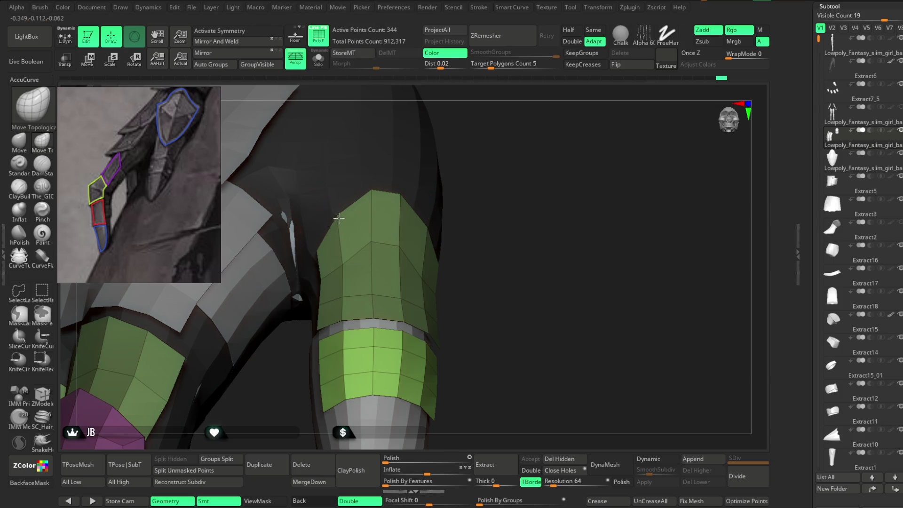
drag(468, 162, 430, 193)
drag(536, 174, 411, 283)
mouse_move(490, 264)
mouse_down()
mouse_move(460, 243)
mouse_move(484, 228)
mouse_move(488, 250)
mouse_move(463, 237)
mouse_move(486, 230)
mouse_up()
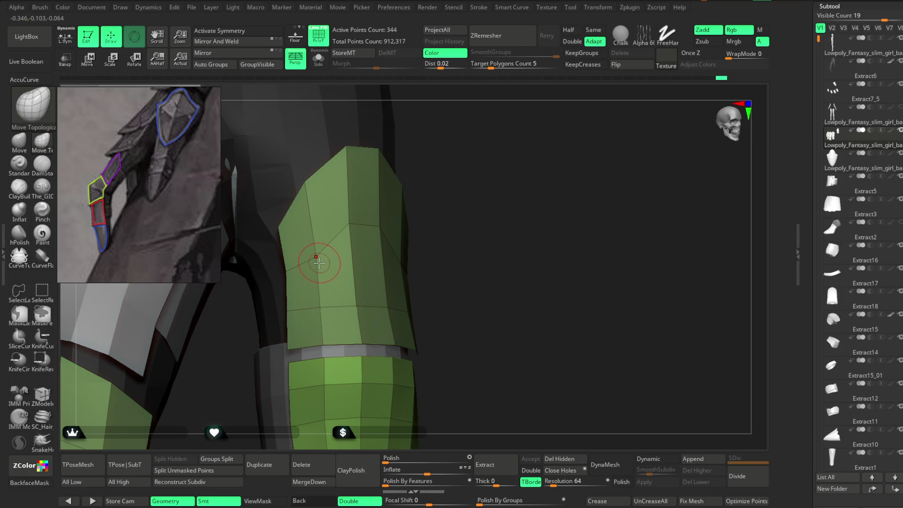
drag(319, 262, 424, 238)
mouse_move(288, 264)
mouse_down()
mouse_move(449, 201)
mouse_move(375, 273)
mouse_up()
mouse_move(475, 256)
mouse_down()
mouse_move(468, 207)
mouse_move(468, 230)
mouse_move(460, 233)
mouse_move(456, 216)
mouse_move(462, 252)
mouse_move(460, 224)
mouse_up()
alt+click(456, 216)
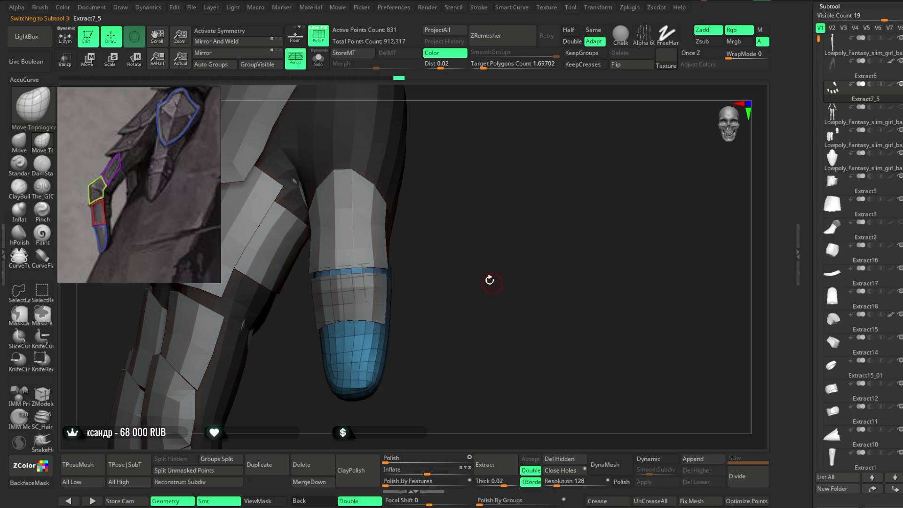
Step: Solo the fingertip cap, lasso-hide its top band of polygons and delete the hidden band
mouse_move(442, 253)
mouse_down()
mouse_move(453, 199)
mouse_move(440, 201)
mouse_move(478, 205)
mouse_up()
drag(498, 204, 427, 166)
key(ctrl+shift+s)
mouse_move(480, 193)
mouse_down()
mouse_move(497, 218)
mouse_move(518, 208)
mouse_move(500, 232)
mouse_move(526, 226)
mouse_move(464, 251)
mouse_up()
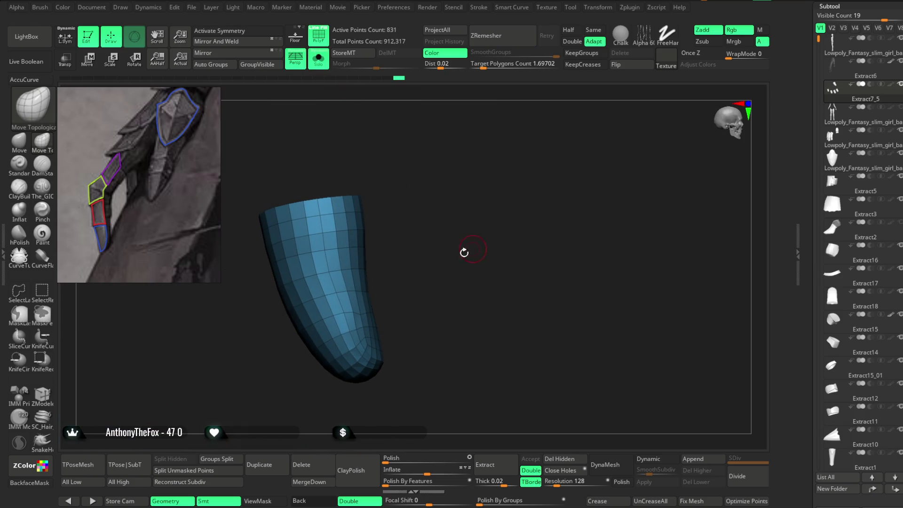
click(18, 291)
mouse_move(327, 242)
ctrl+shift+mouse_down()
mouse_move(401, 196)
mouse_move(458, 204)
mouse_move(427, 279)
ctrl+shift+mouse_up()
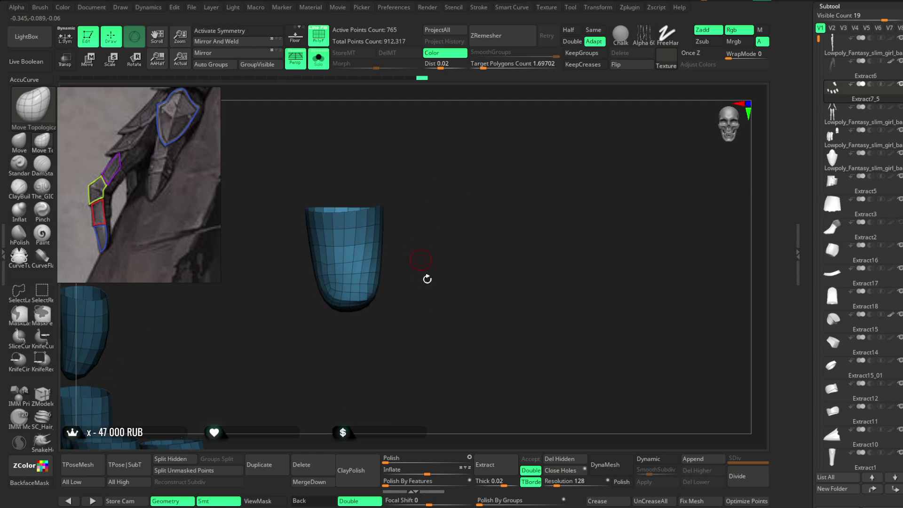
click(559, 459)
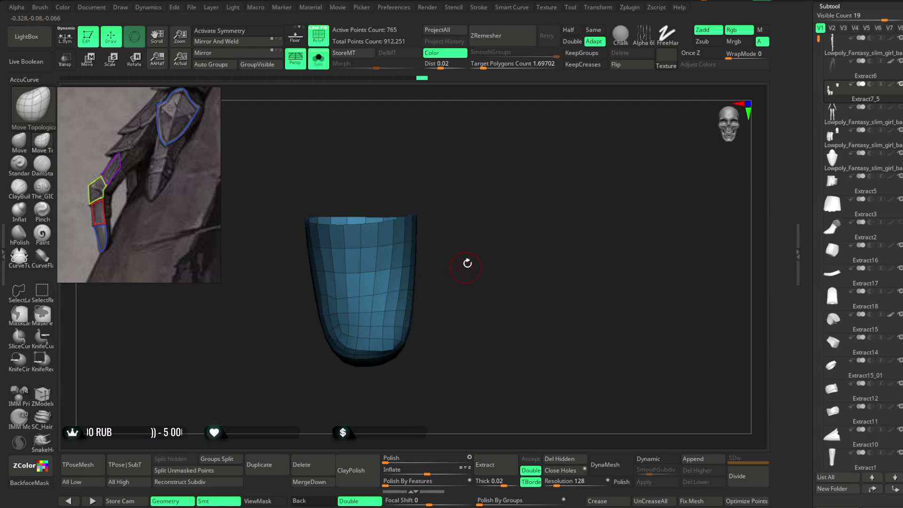
Step: Switch to the Move brush and enlarge its draw size over the trimmed cap
alt+drag(271, 268, 260, 253)
click(19, 141)
key(space)
drag(424, 254, 447, 254)
alt+drag(390, 244, 391, 217)
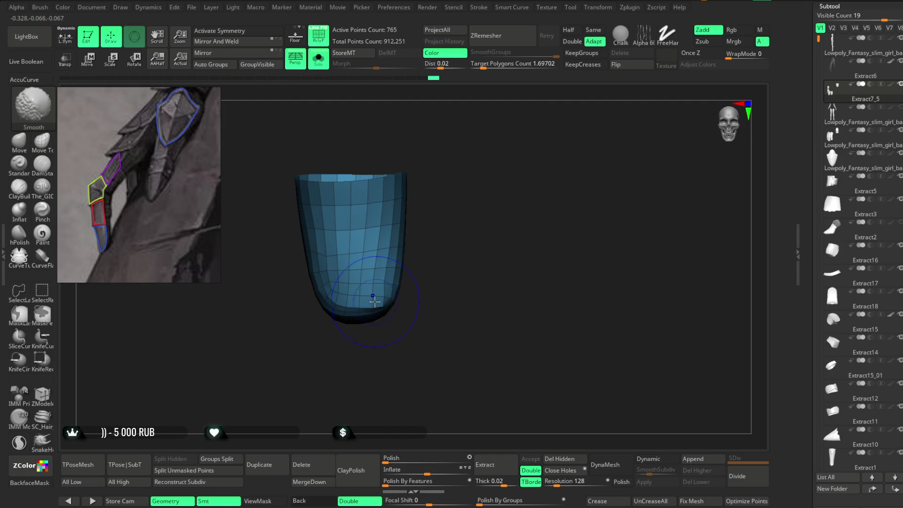
mouse_move(402, 265)
mouse_down()
mouse_move(369, 295)
mouse_move(439, 220)
mouse_move(415, 195)
mouse_up()
Step: Turn Solo off and orbit around the blue cap on the hand with a larger brush
click(319, 58)
mouse_move(397, 147)
mouse_down()
mouse_move(458, 186)
mouse_move(380, 283)
mouse_up()
key(space)
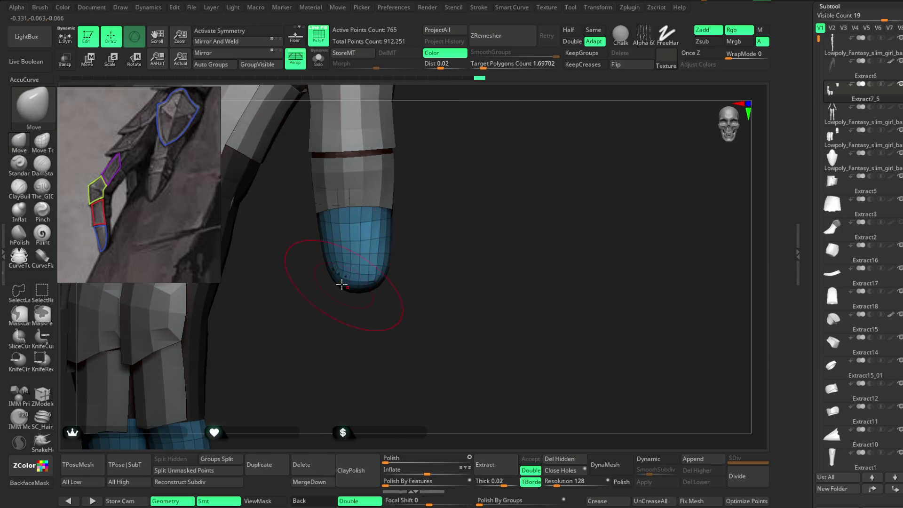
mouse_move(424, 248)
mouse_down()
mouse_move(402, 242)
mouse_move(398, 276)
mouse_up()
key(space)
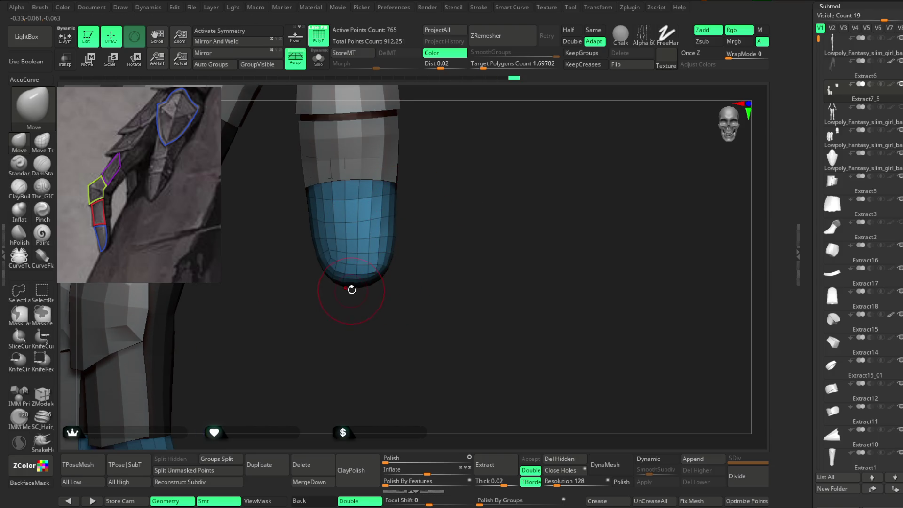
key(space)
drag(404, 251, 451, 251)
mouse_move(436, 218)
mouse_down()
mouse_move(359, 212)
mouse_move(323, 258)
mouse_move(339, 252)
mouse_up()
drag(334, 322, 324, 273)
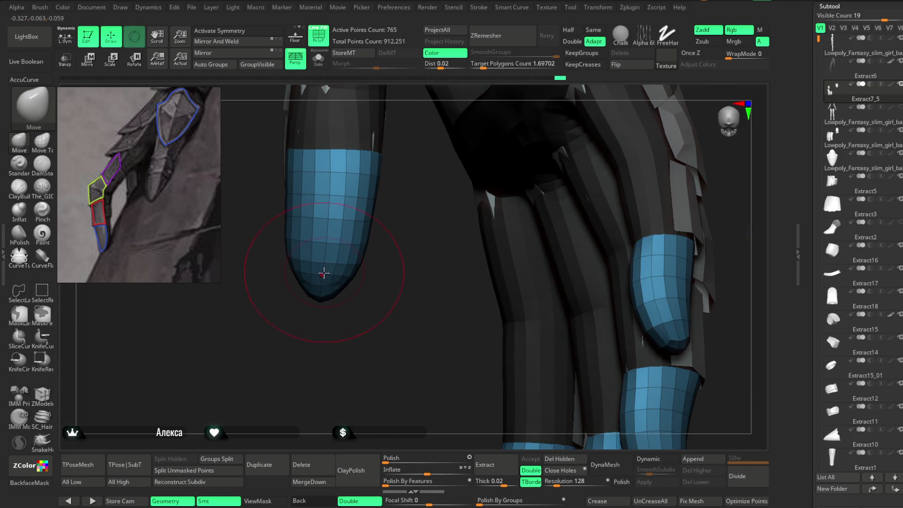
key(space)
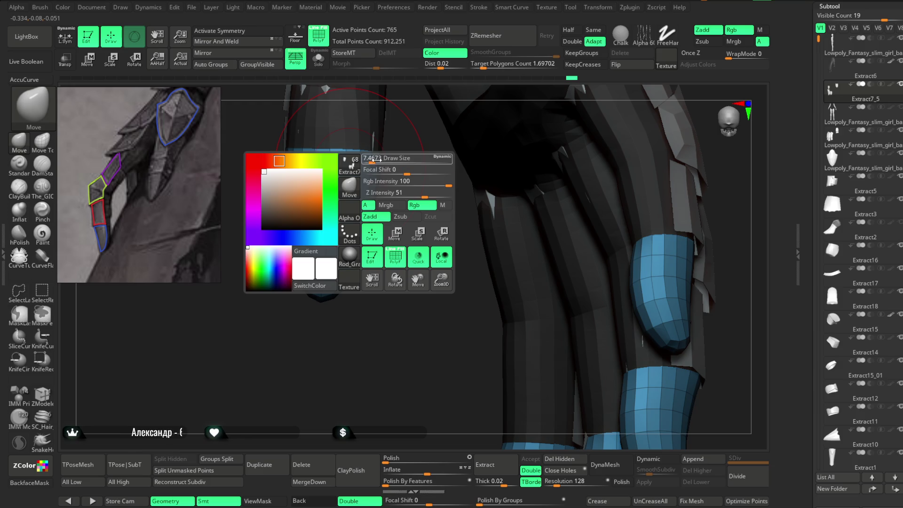
mouse_move(404, 222)
mouse_down()
mouse_move(395, 268)
mouse_move(448, 244)
mouse_move(444, 210)
mouse_move(425, 238)
mouse_up()
key(space)
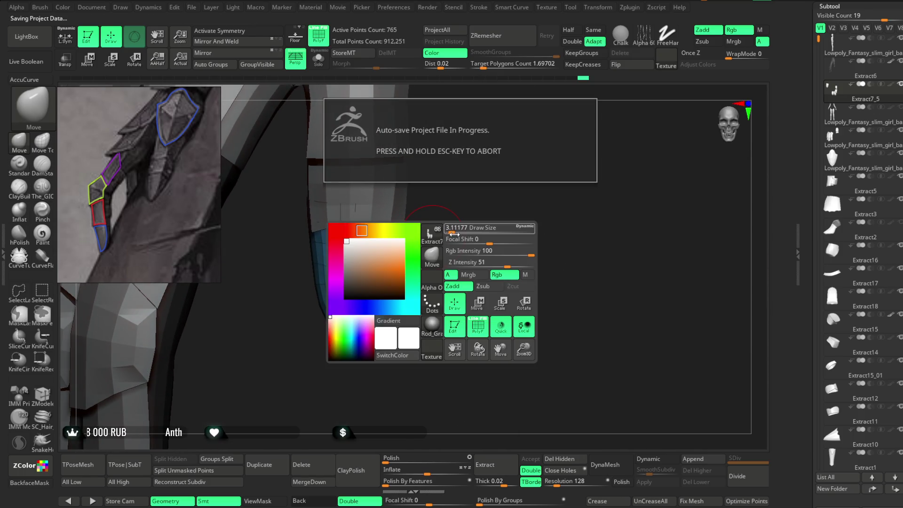
mouse_move(452, 234)
mouse_down()
mouse_move(417, 282)
mouse_move(322, 328)
mouse_up()
right_drag(351, 297, 337, 306)
mouse_move(398, 269)
right_down()
mouse_move(414, 252)
mouse_move(452, 252)
mouse_move(443, 221)
right_up()
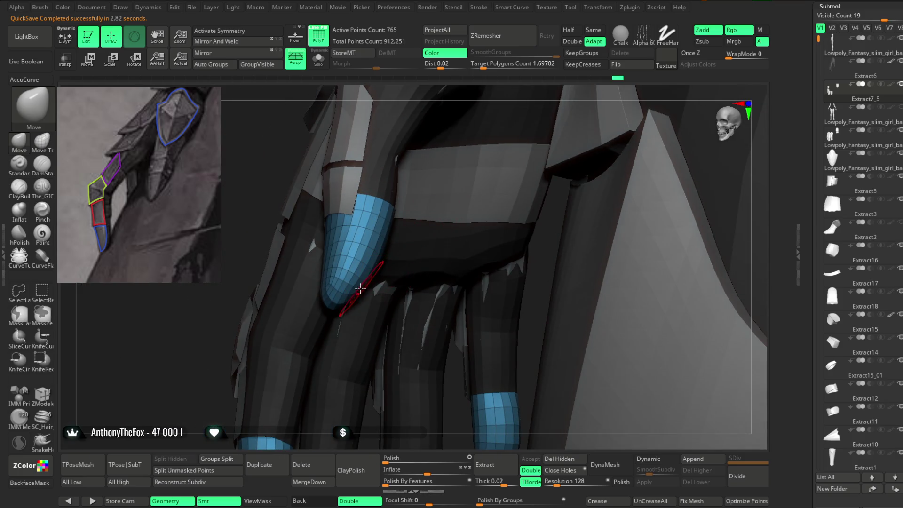
mouse_move(360, 293)
right_down()
mouse_move(242, 343)
mouse_move(256, 343)
mouse_move(254, 367)
mouse_move(303, 377)
mouse_move(383, 295)
mouse_move(343, 319)
right_up()
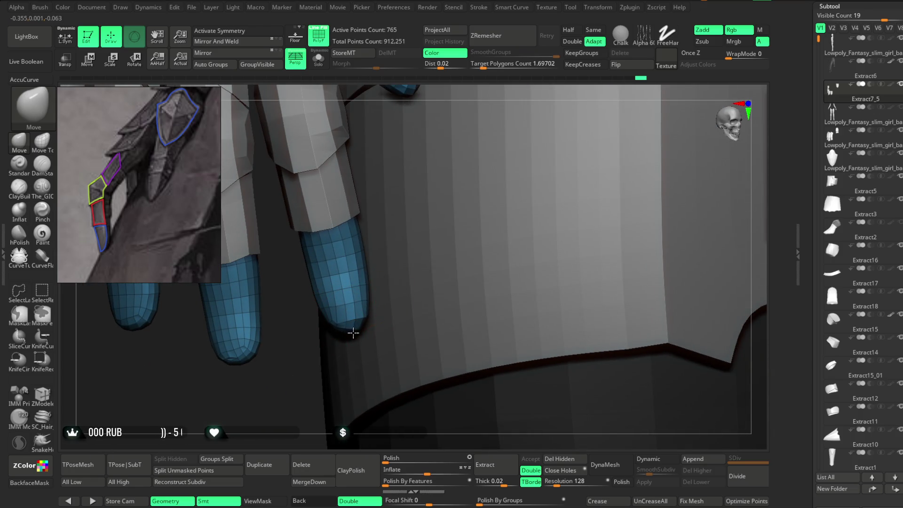
right_drag(275, 408, 555, 195)
Step: Solo the fingertip caps, enlarge the brush and orbit to inspect each cap
click(319, 59)
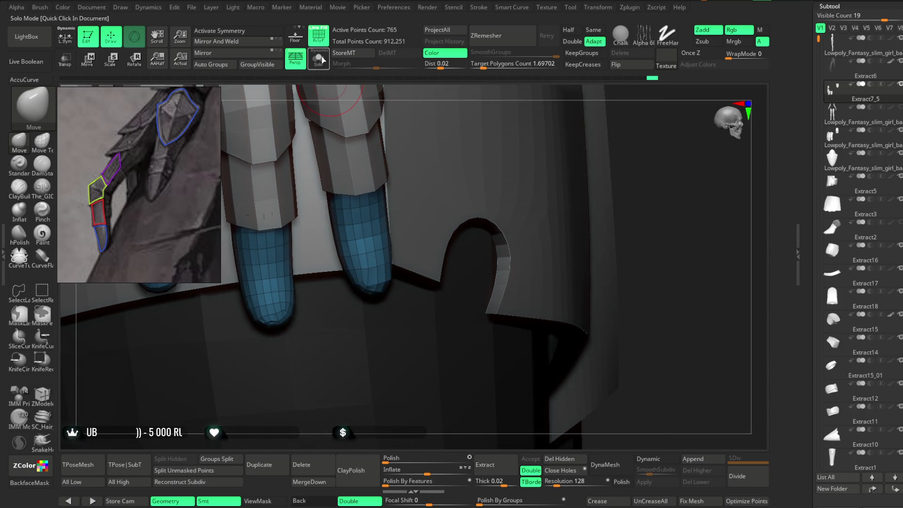
mouse_move(348, 345)
right_down()
mouse_move(395, 304)
mouse_move(403, 319)
mouse_move(348, 327)
mouse_move(312, 288)
mouse_move(346, 282)
right_up()
key(space)
drag(363, 259, 395, 259)
mouse_move(373, 239)
right_down()
mouse_move(530, 167)
mouse_move(561, 177)
mouse_move(489, 236)
mouse_move(469, 214)
mouse_move(450, 257)
right_up()
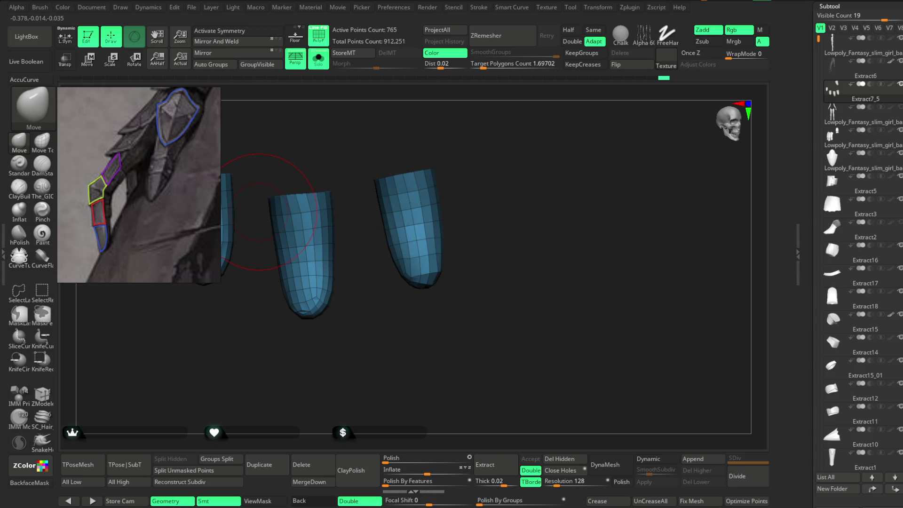
mouse_move(476, 157)
right_down()
mouse_move(454, 266)
mouse_move(429, 261)
mouse_move(449, 250)
mouse_move(405, 265)
mouse_move(396, 315)
right_up()
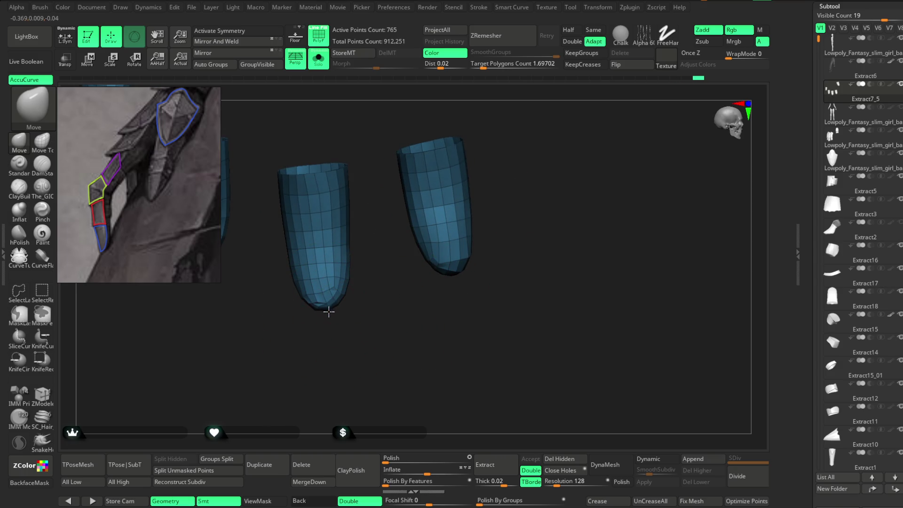
mouse_move(346, 283)
right_down()
mouse_move(407, 238)
mouse_move(369, 254)
mouse_move(330, 355)
mouse_move(414, 303)
mouse_move(406, 306)
mouse_move(384, 275)
mouse_move(353, 331)
mouse_move(342, 280)
right_up()
mouse_move(348, 247)
right_down()
mouse_move(351, 312)
mouse_move(484, 204)
mouse_move(535, 203)
mouse_move(492, 203)
mouse_move(470, 264)
mouse_move(472, 232)
mouse_move(576, 214)
mouse_move(476, 240)
mouse_move(386, 299)
mouse_move(351, 254)
right_up()
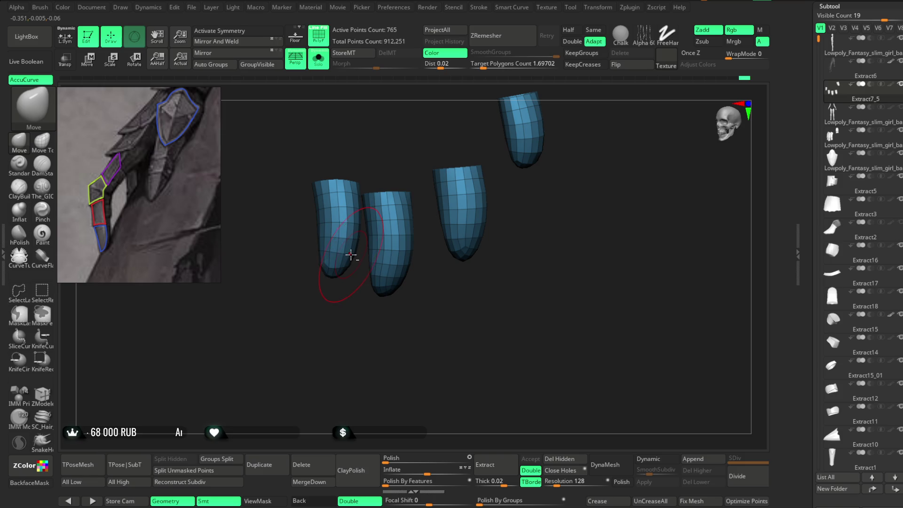
mouse_move(510, 248)
right_down()
mouse_move(486, 250)
mouse_move(527, 203)
mouse_move(468, 234)
mouse_move(536, 192)
mouse_move(496, 176)
right_up()
mouse_move(555, 139)
right_down()
mouse_move(540, 175)
mouse_move(476, 182)
mouse_move(466, 206)
mouse_move(428, 144)
right_up()
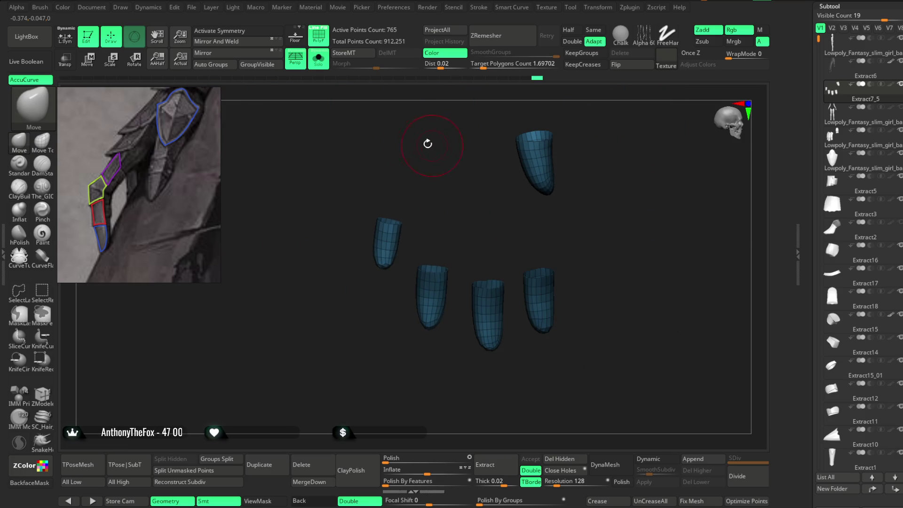
Step: Check the caps on the full hand, re-solo them with the Pinch brush, then view them in place again
click(318, 59)
mouse_move(651, 256)
right_down()
mouse_move(637, 210)
mouse_move(520, 247)
mouse_move(499, 244)
mouse_move(424, 293)
mouse_move(408, 270)
mouse_move(453, 294)
right_up()
mouse_move(474, 354)
right_down()
mouse_move(457, 262)
mouse_move(473, 273)
mouse_move(575, 211)
mouse_move(492, 210)
mouse_move(401, 331)
mouse_move(407, 392)
mouse_move(445, 314)
right_up()
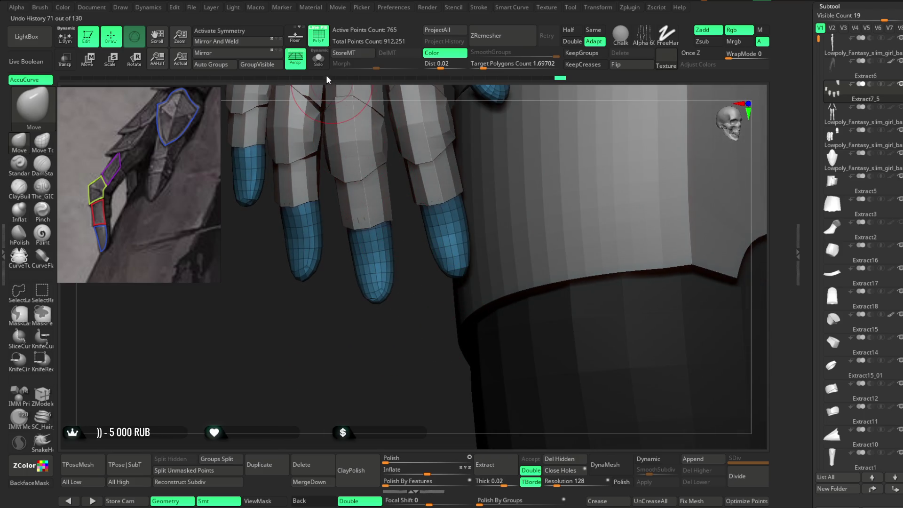
click(319, 58)
click(53, 216)
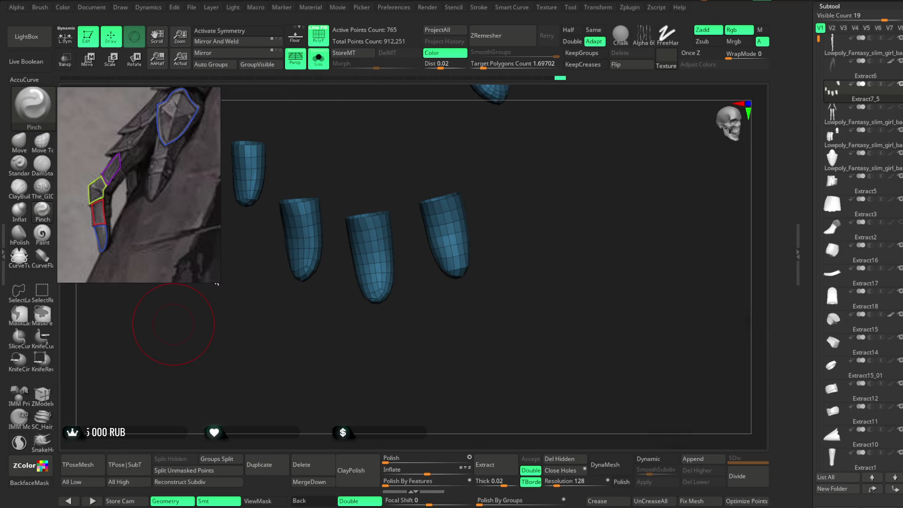
key(space)
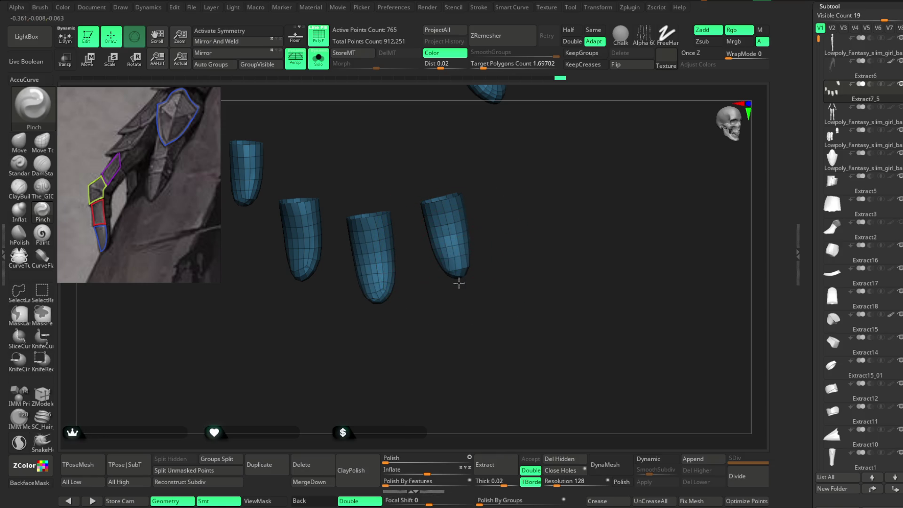
mouse_move(463, 294)
mouse_down()
mouse_move(458, 319)
mouse_move(398, 278)
mouse_up()
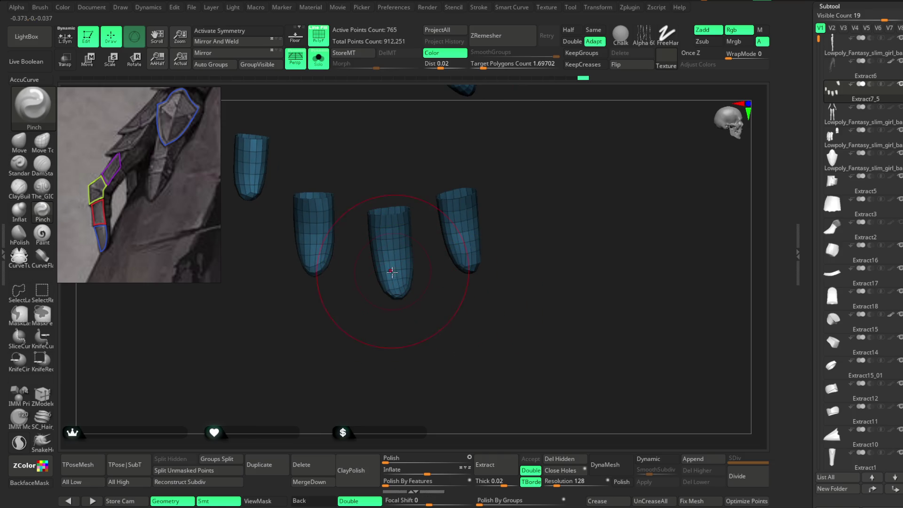
mouse_move(381, 312)
mouse_down()
mouse_move(387, 275)
mouse_move(399, 356)
mouse_up()
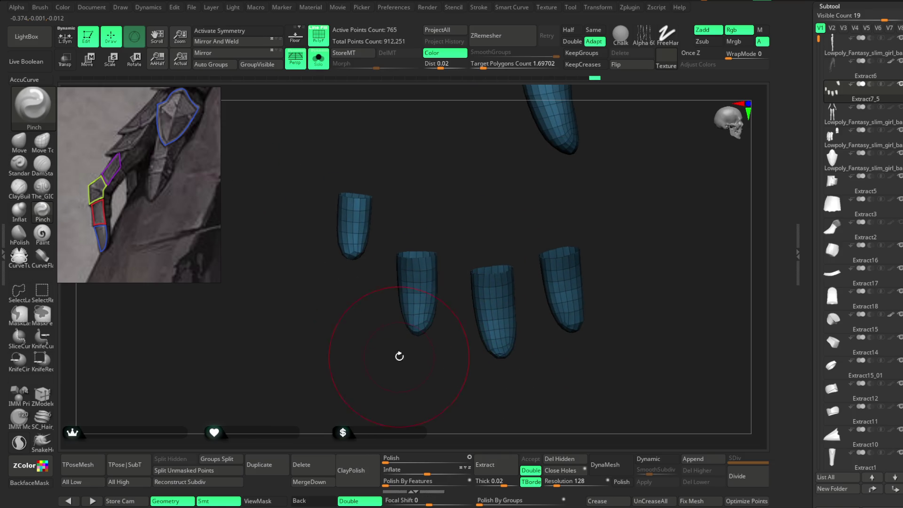
mouse_move(478, 219)
mouse_down()
mouse_move(452, 240)
mouse_move(504, 168)
mouse_up()
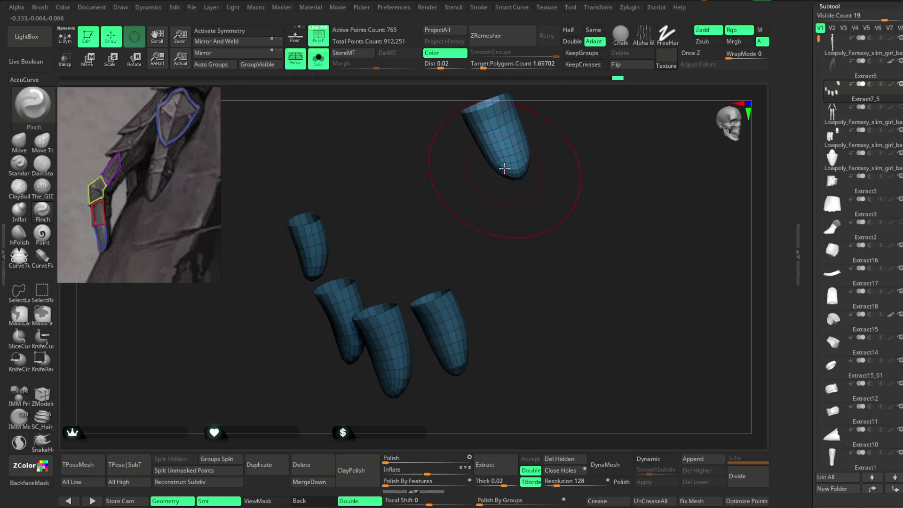
click(318, 59)
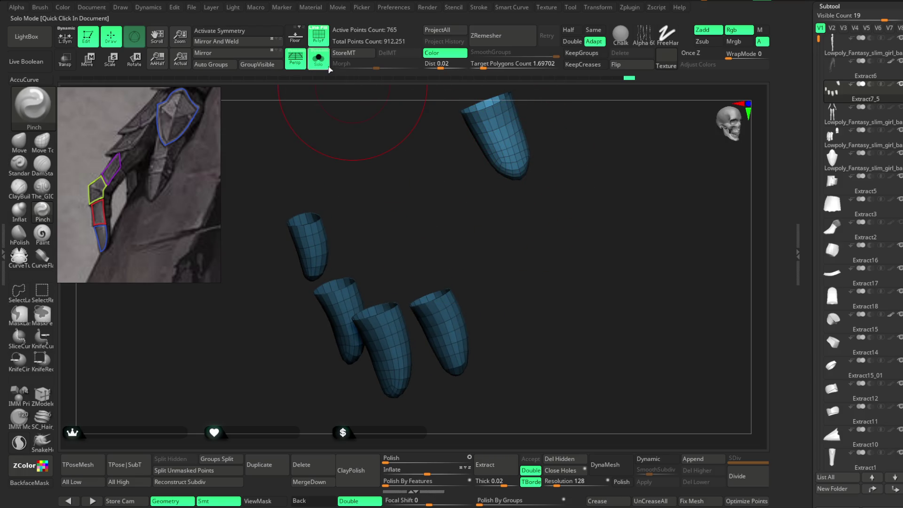
mouse_move(488, 272)
mouse_down()
mouse_move(521, 258)
mouse_move(536, 236)
mouse_move(535, 211)
mouse_move(572, 226)
mouse_move(543, 203)
mouse_move(476, 197)
mouse_move(383, 337)
mouse_move(450, 264)
mouse_move(425, 310)
mouse_up()
Step: Turn off PolyF, make finger plate Extract6 active and pick the Move brush
click(318, 36)
alt+click(375, 325)
drag(430, 262, 449, 298)
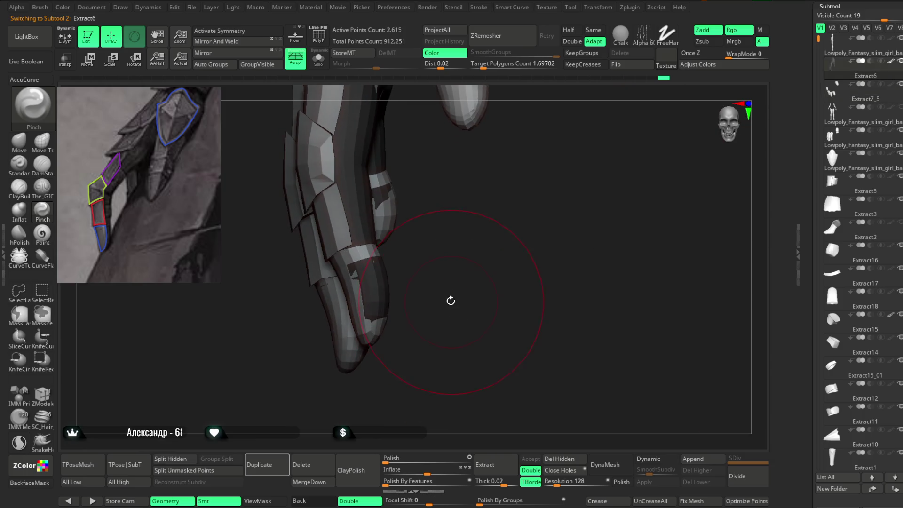
click(22, 148)
key(space)
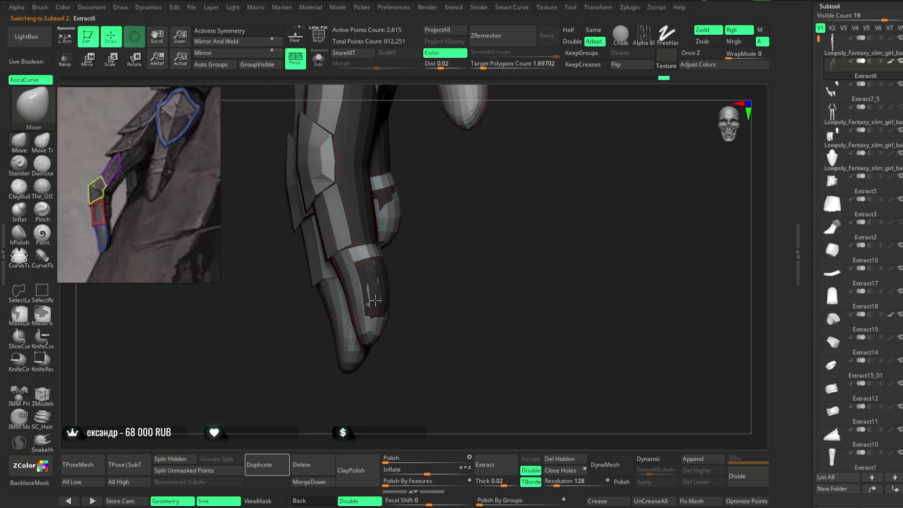
mouse_move(419, 272)
alt+mouse_down()
mouse_move(383, 283)
mouse_move(372, 315)
alt+mouse_up()
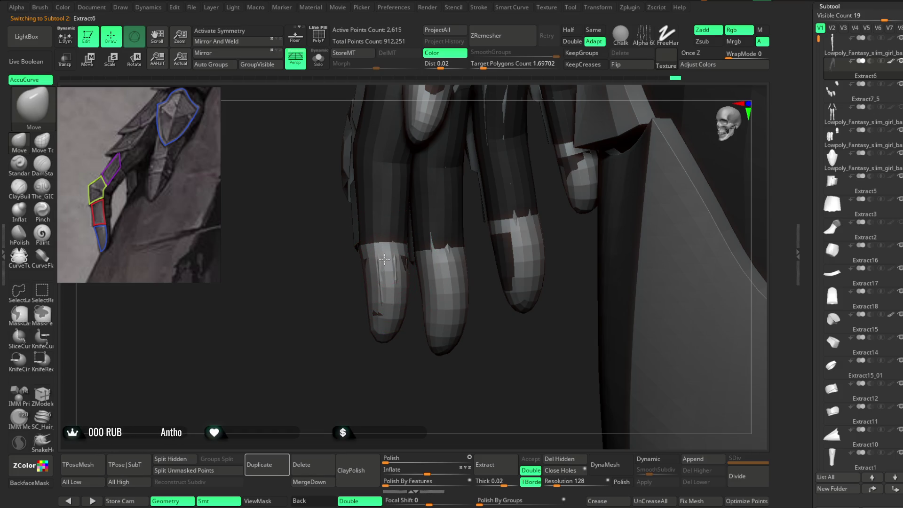
drag(442, 335, 464, 327)
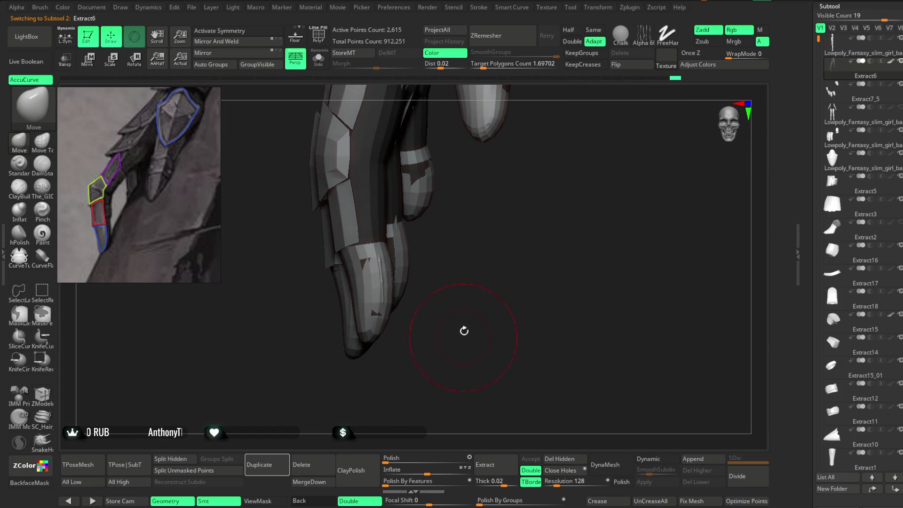
Step: Select fingertip cap Extract7_5 and pull its surface over the exposed fingertip
alt+click(375, 298)
mouse_move(415, 276)
mouse_down()
mouse_move(394, 281)
mouse_move(379, 365)
mouse_move(404, 274)
mouse_up()
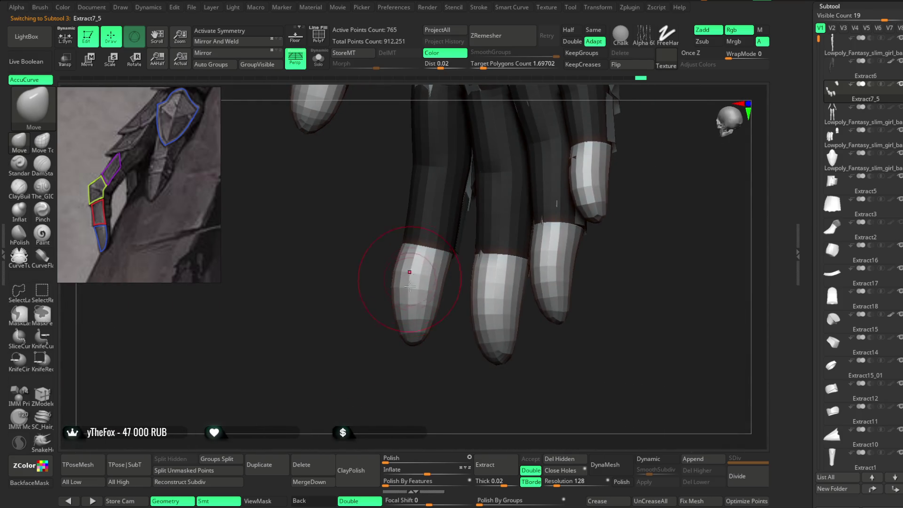
mouse_move(410, 345)
mouse_down()
mouse_move(433, 377)
mouse_move(470, 335)
mouse_up()
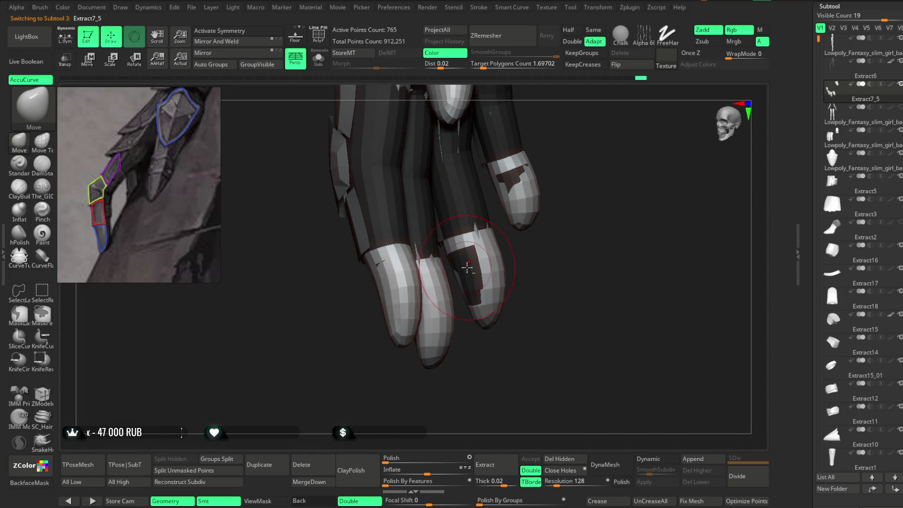
drag(468, 267, 466, 266)
click(528, 181)
mouse_move(578, 150)
mouse_down()
mouse_move(540, 275)
mouse_move(532, 202)
mouse_move(499, 226)
mouse_move(474, 214)
mouse_move(488, 244)
mouse_move(515, 238)
mouse_move(490, 250)
mouse_move(472, 323)
mouse_move(456, 300)
mouse_move(484, 394)
mouse_move(478, 277)
mouse_up()
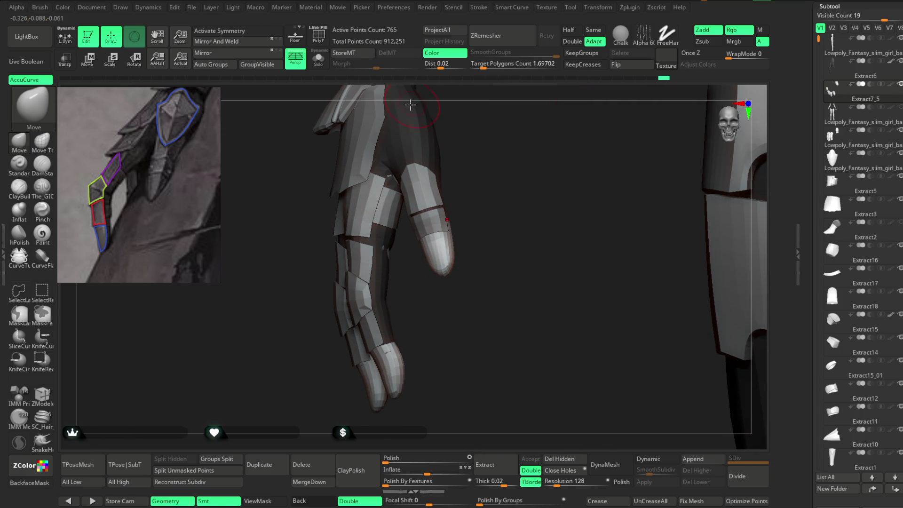
mouse_move(497, 139)
mouse_down()
mouse_move(490, 135)
mouse_move(482, 244)
mouse_move(485, 151)
mouse_move(479, 168)
mouse_move(418, 179)
mouse_move(457, 183)
mouse_move(490, 158)
mouse_move(460, 187)
mouse_move(462, 195)
mouse_move(444, 192)
mouse_move(460, 213)
mouse_move(530, 204)
mouse_move(521, 185)
mouse_move(504, 194)
mouse_up()
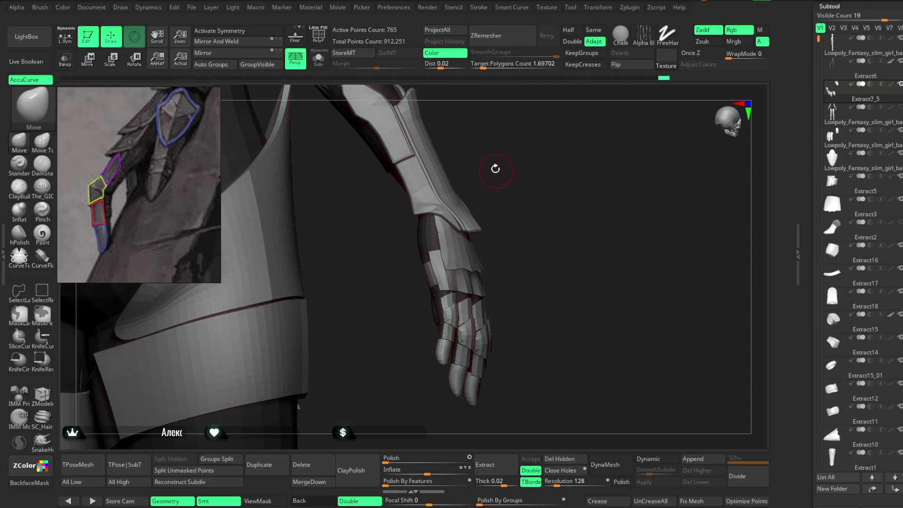
drag(503, 155, 490, 162)
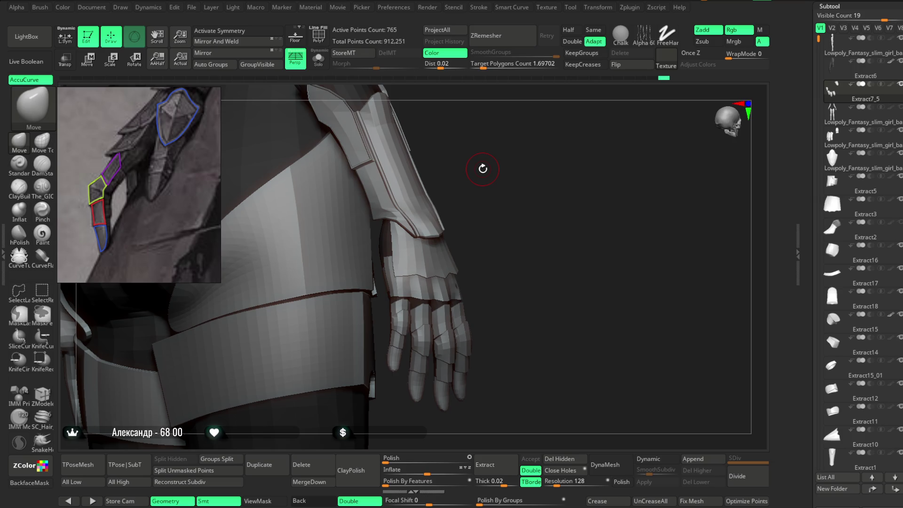
scroll(142, 168, up, 5)
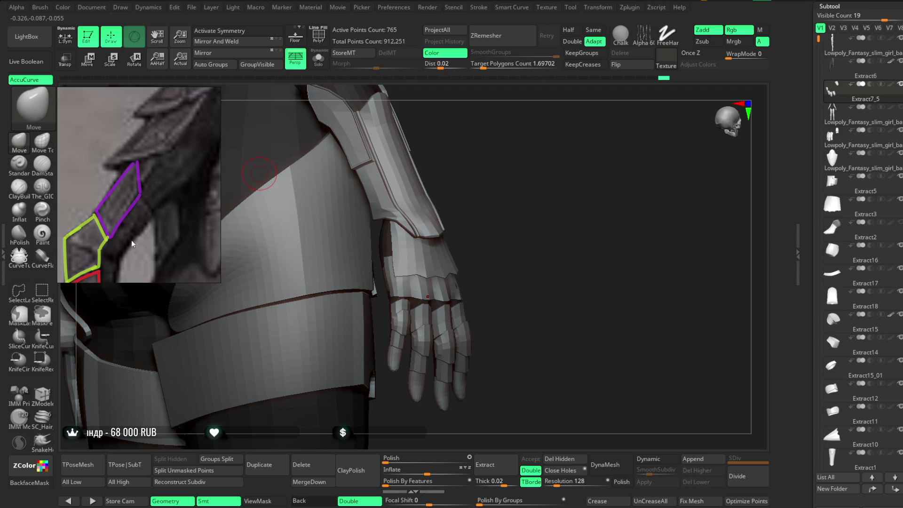
scroll(201, 151, down, 5)
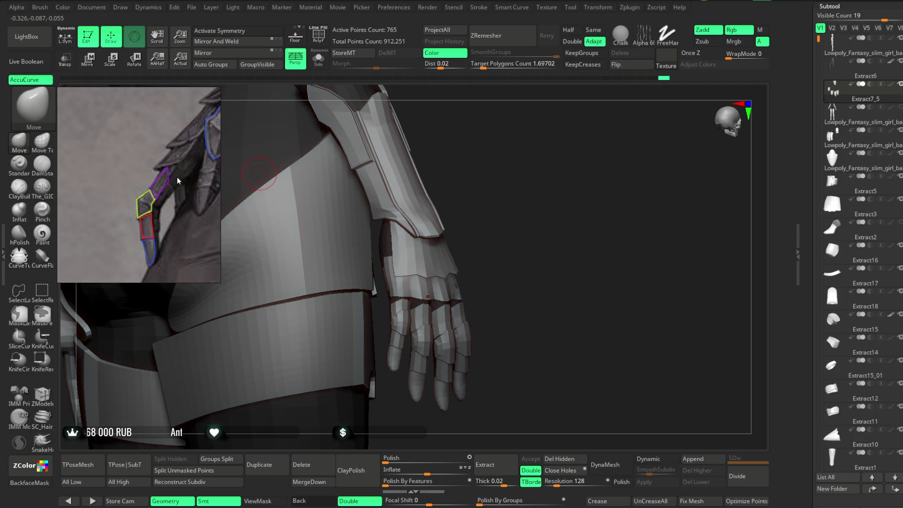
scroll(76, 247, down, 5)
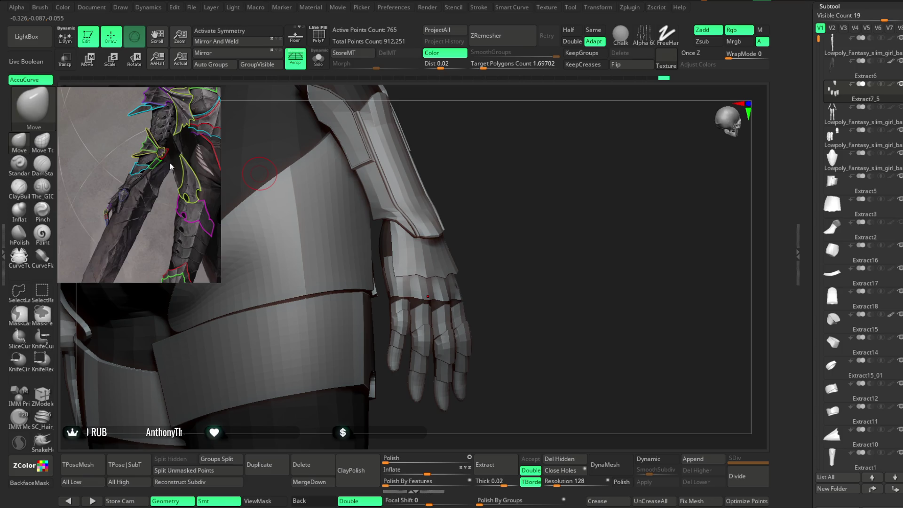
Step: Zoom the reference image to the arm armour and draw a green line along its inner edge
scroll(176, 159, down, 1)
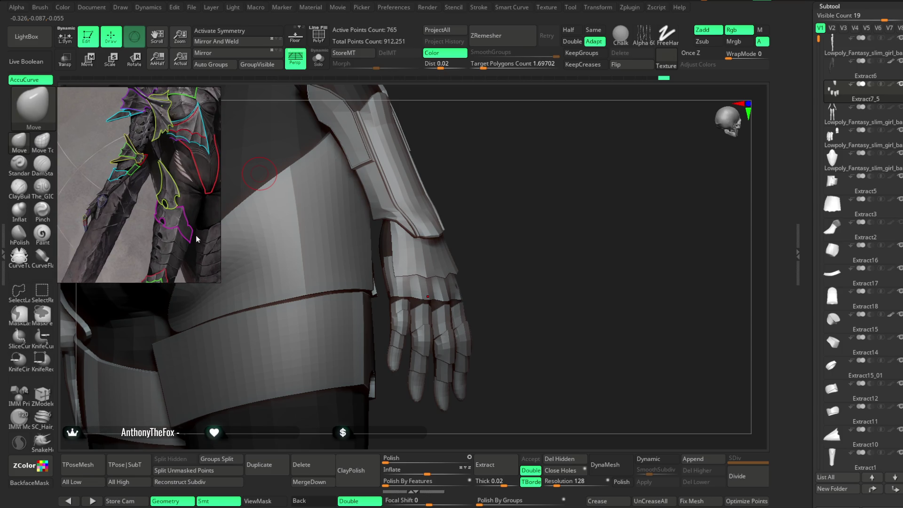
scroll(96, 204, up, 6)
drag(95, 204, 131, 176)
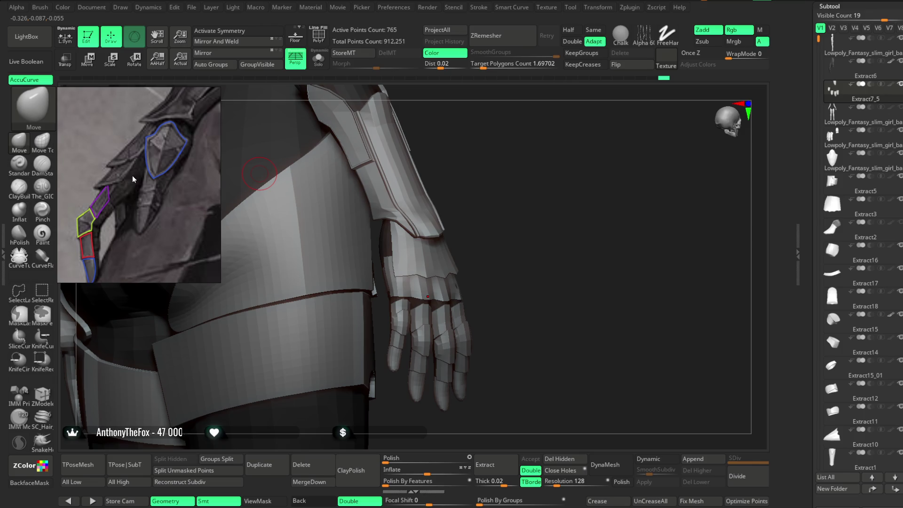
scroll(112, 234, up, 3)
mouse_move(112, 233)
mouse_down()
mouse_move(156, 168)
mouse_move(134, 199)
mouse_move(148, 172)
mouse_move(133, 167)
mouse_up()
scroll(145, 191, down, 1)
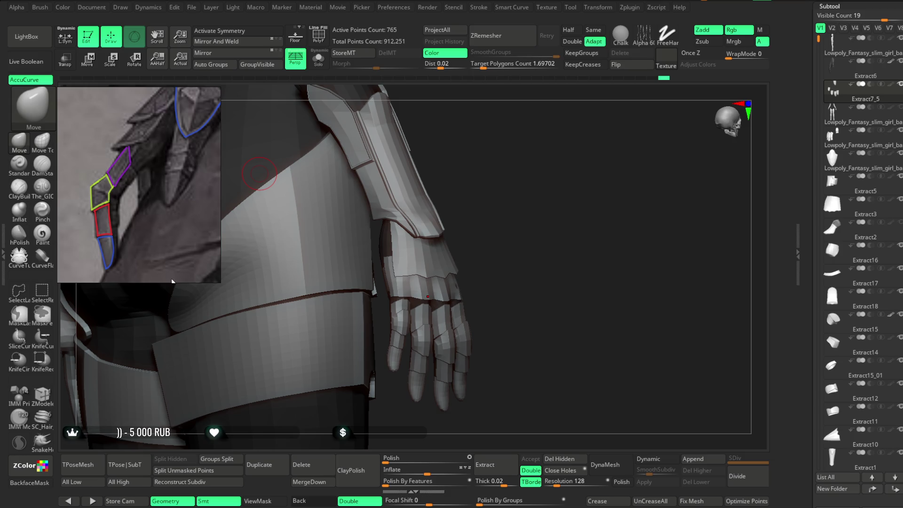
mouse_move(168, 264)
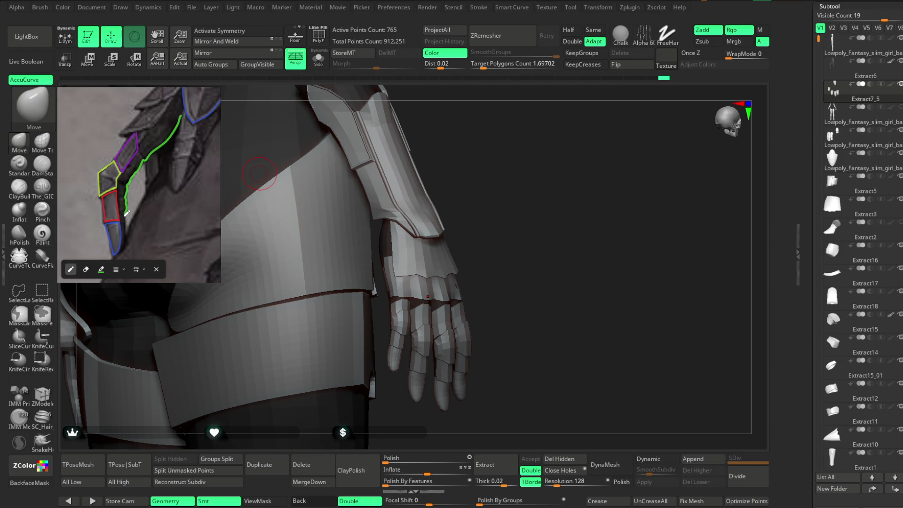
drag(125, 229, 124, 243)
Step: Add short green strokes off the contour line, restoring the line after an accidental erase
scroll(198, 192, up, 5)
drag(198, 192, 169, 161)
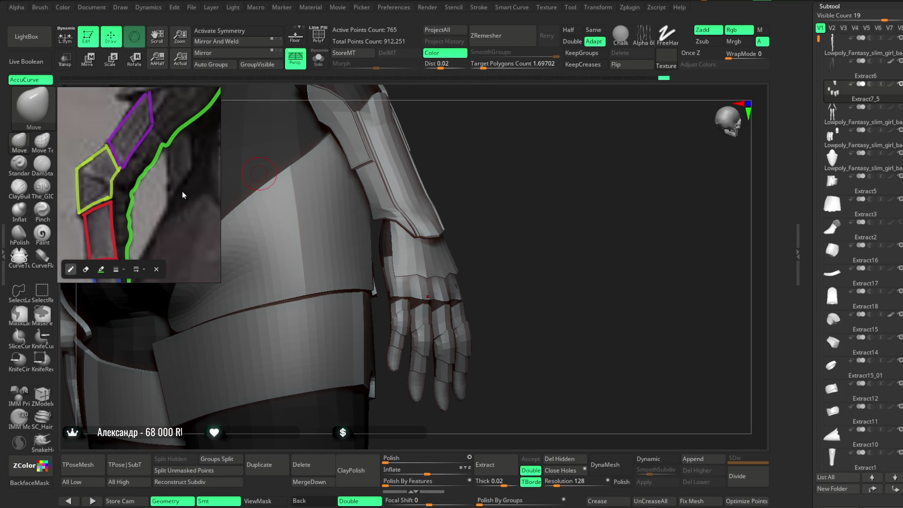
key(e)
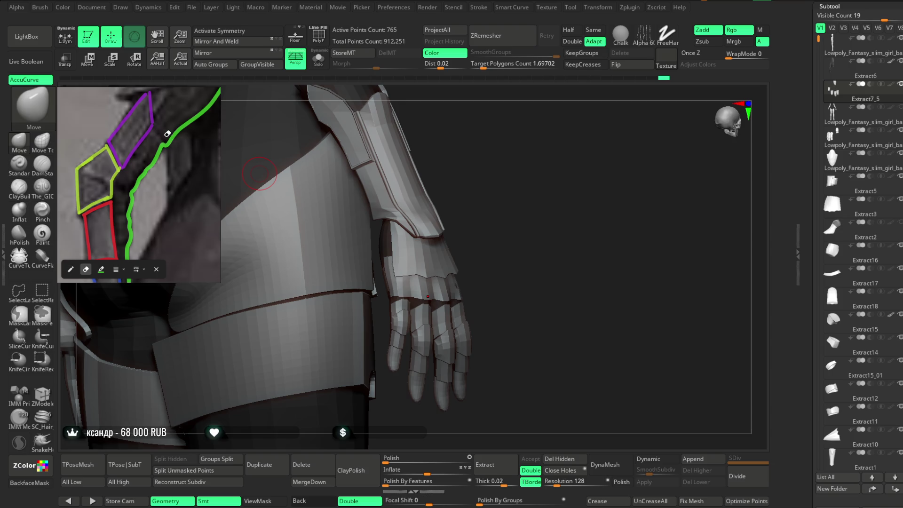
click(168, 143)
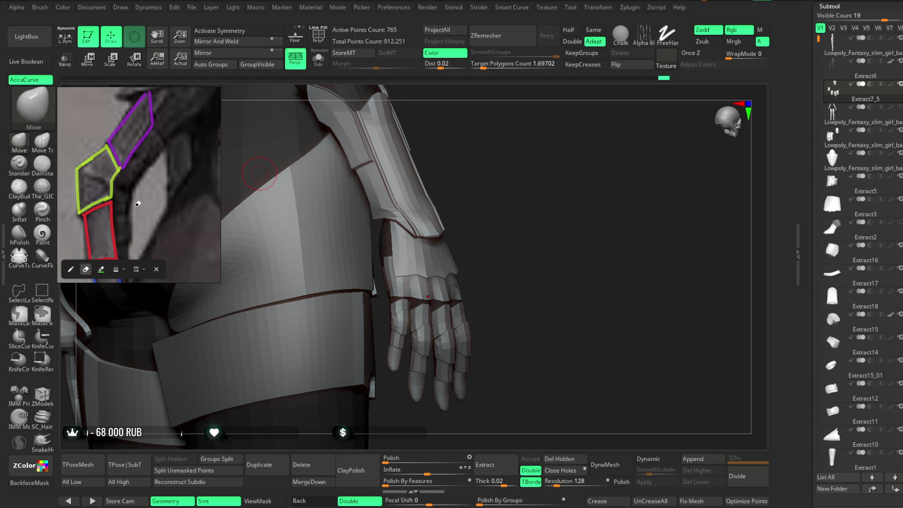
key(ctrl+z)
key(p)
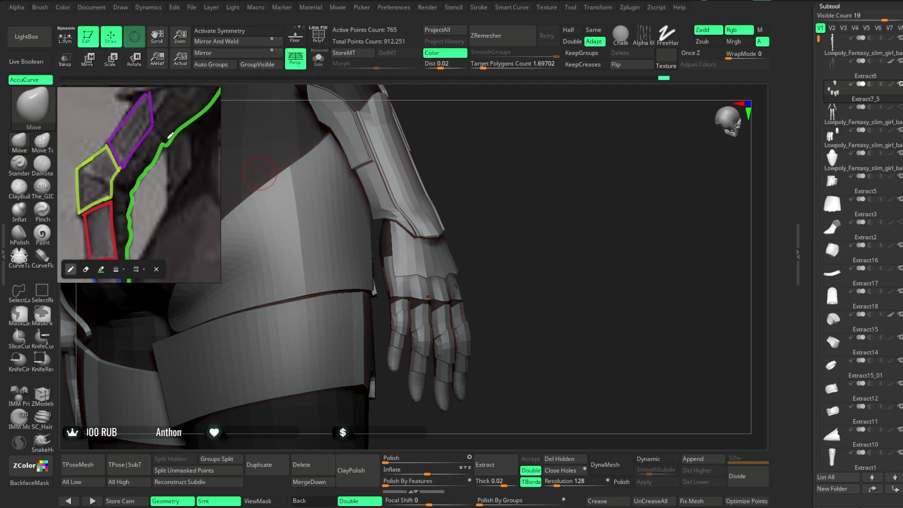
drag(162, 132, 141, 162)
mouse_move(199, 96)
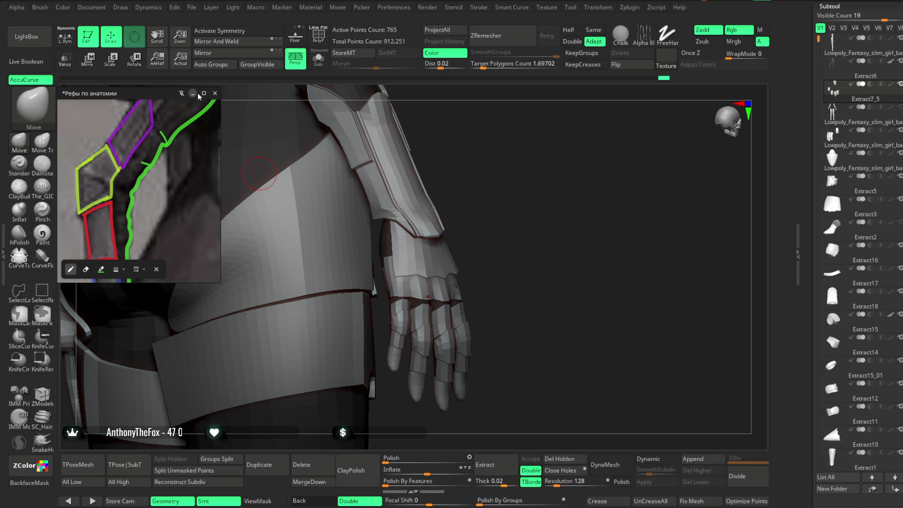
scroll(162, 188, down, 3)
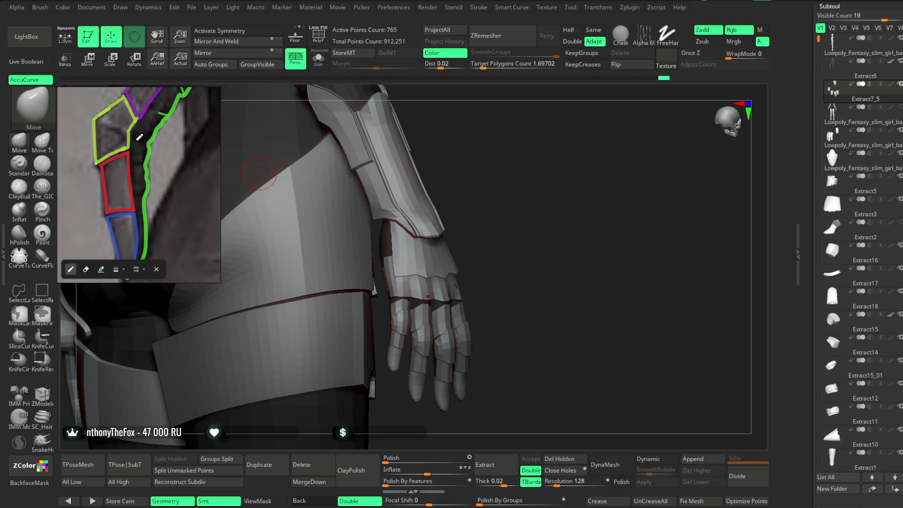
drag(140, 138, 147, 139)
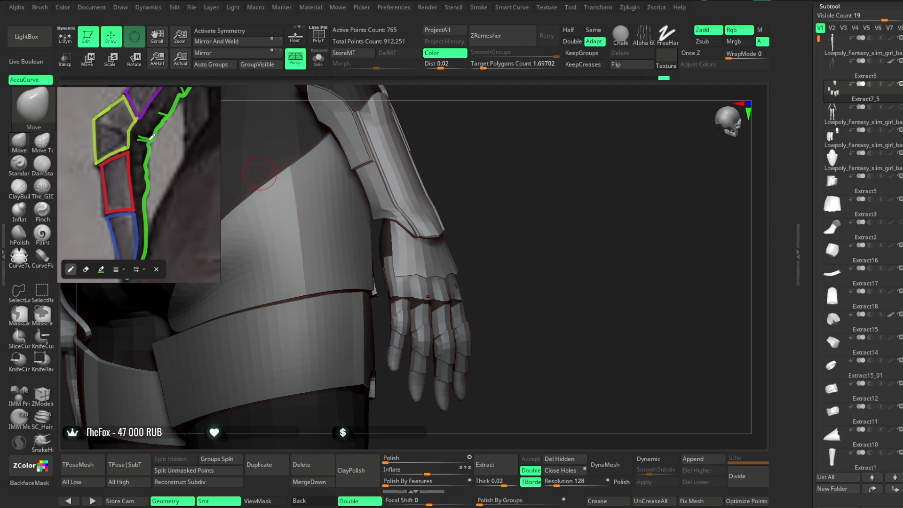
drag(135, 164, 143, 163)
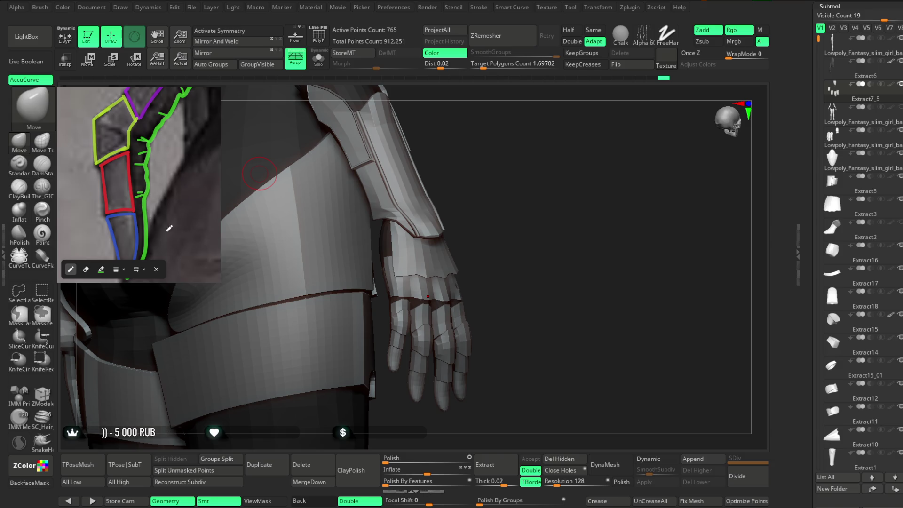
Step: Outline an upper-arm plate in red on the reference, undo the extra stroke, then turn to the hand's side
scroll(155, 211, down, 5)
scroll(156, 211, up, 5)
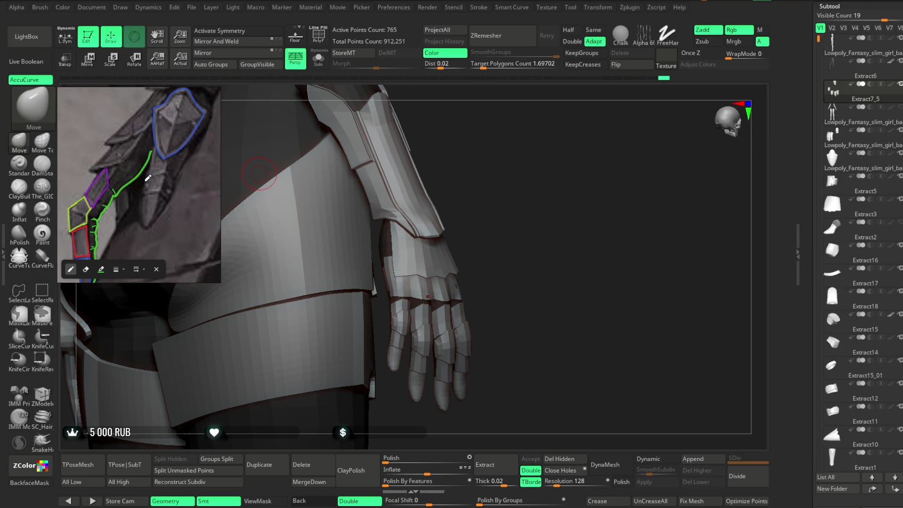
scroll(147, 180, down, 3)
scroll(149, 164, up, 3)
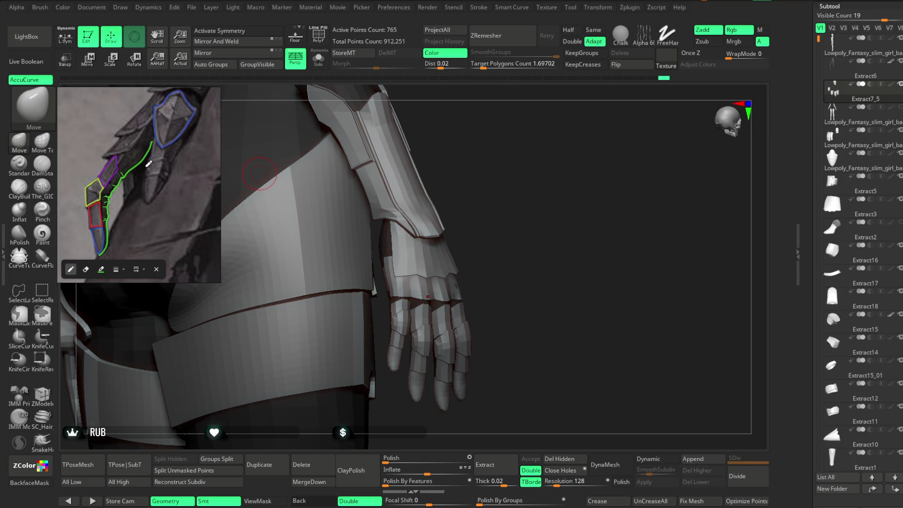
scroll(148, 164, up, 3)
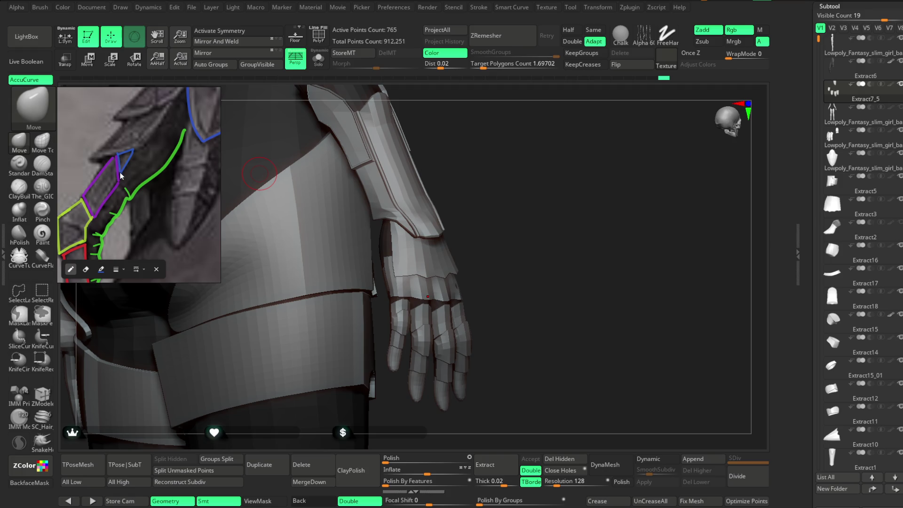
scroll(175, 144, up, 2)
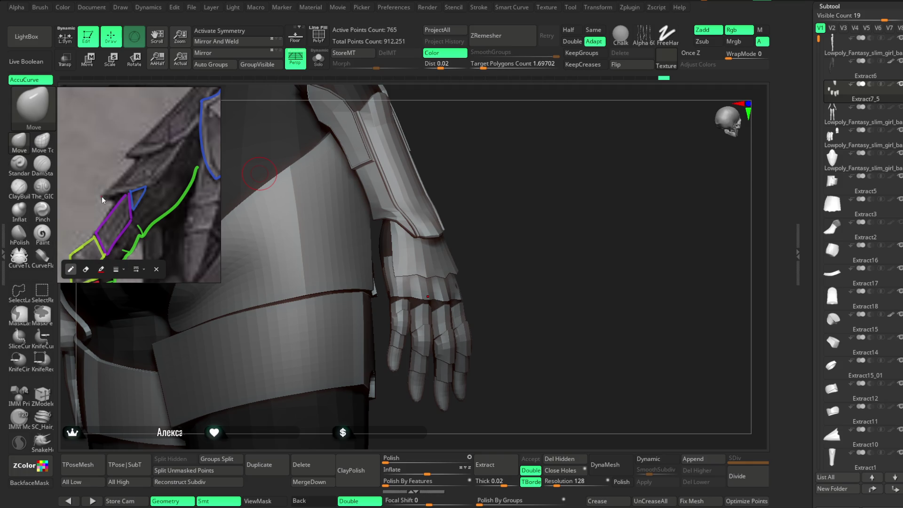
drag(118, 191, 148, 183)
drag(176, 149, 184, 139)
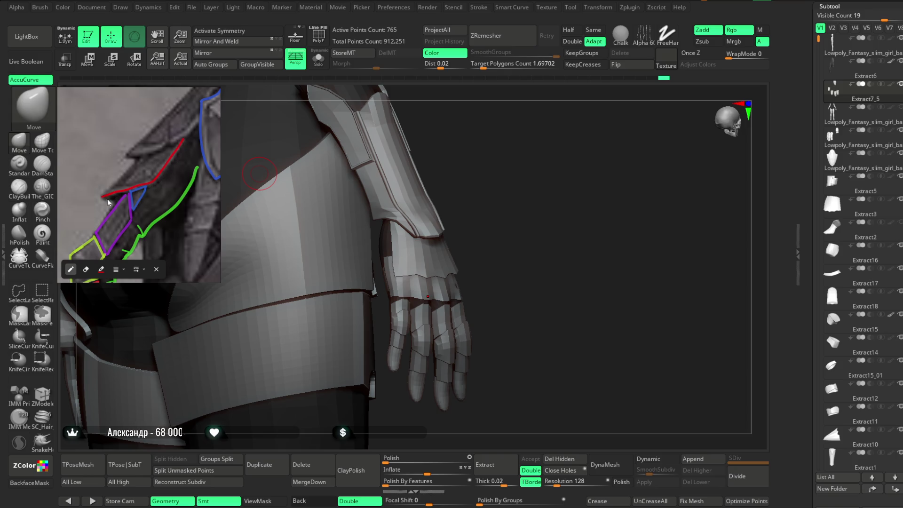
drag(106, 201, 119, 204)
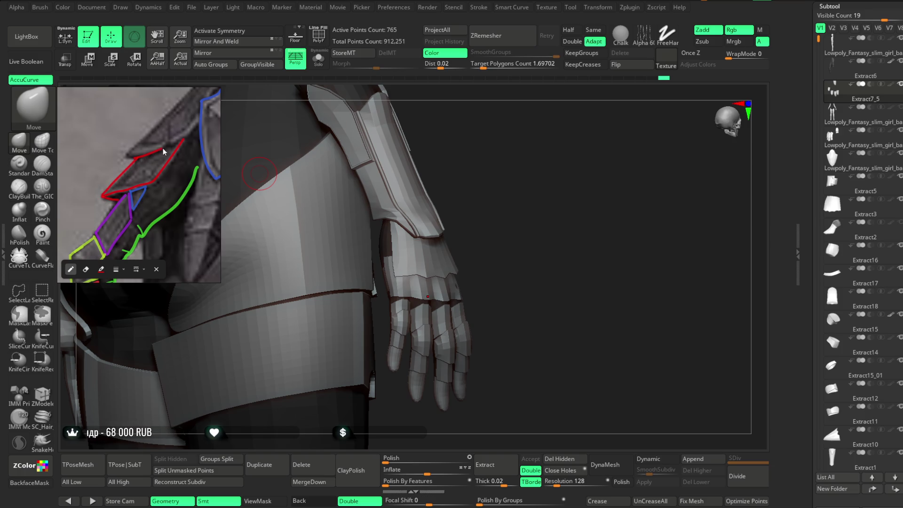
key(ctrl+z)
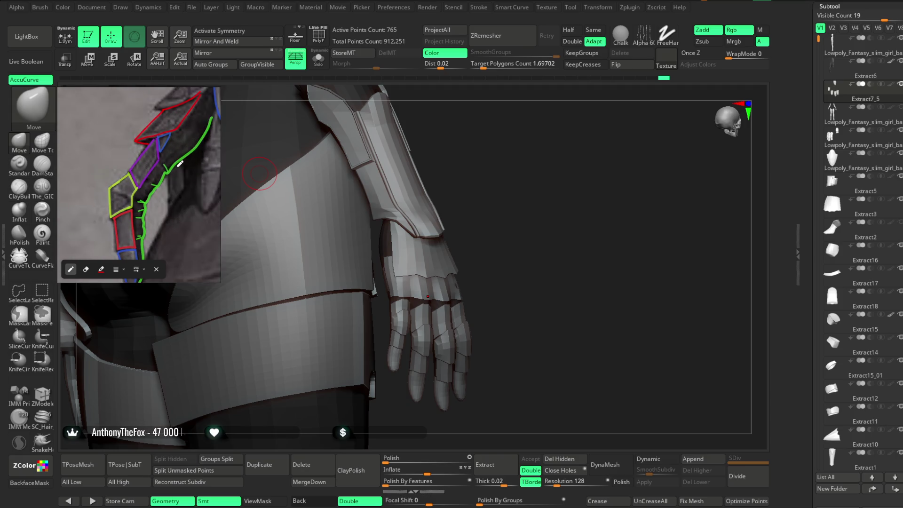
mouse_move(260, 173)
mouse_down()
mouse_move(524, 216)
mouse_move(490, 216)
mouse_move(489, 249)
mouse_move(468, 267)
mouse_up()
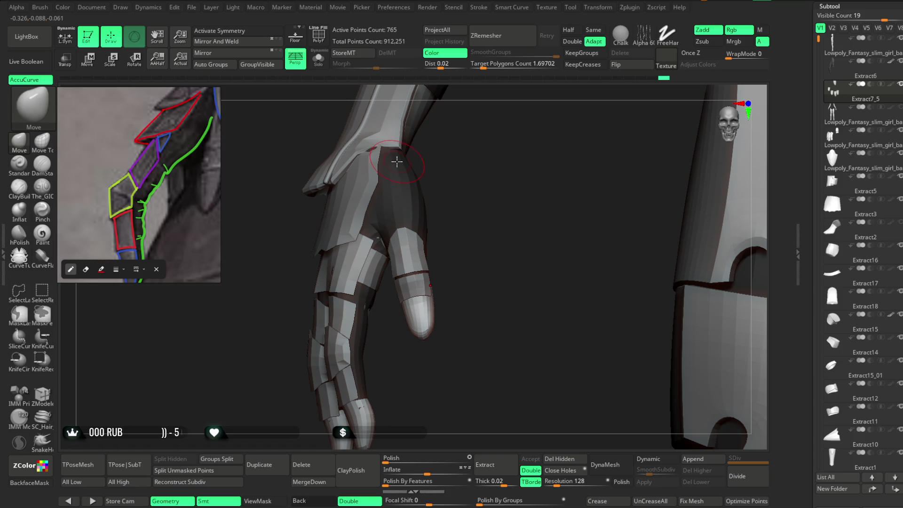
Step: Make Extract3 the active plate and orbit to bring its round notch to the front
mouse_move(459, 175)
mouse_down()
mouse_move(467, 175)
mouse_move(458, 169)
mouse_up()
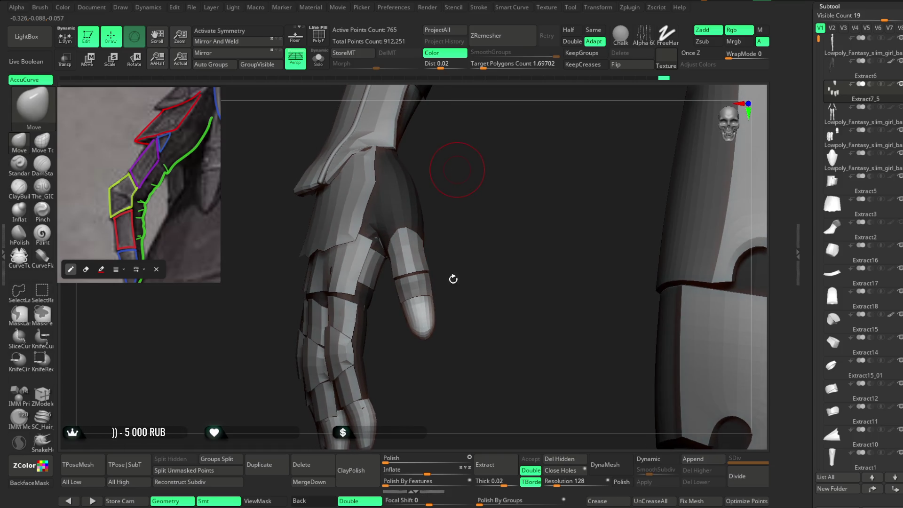
alt+click(366, 179)
mouse_move(262, 191)
mouse_down()
mouse_move(442, 169)
mouse_move(369, 201)
mouse_move(353, 196)
mouse_move(359, 201)
mouse_move(356, 175)
mouse_move(369, 172)
mouse_move(369, 202)
mouse_move(339, 221)
mouse_up()
mouse_move(410, 185)
mouse_down()
mouse_move(413, 155)
mouse_move(358, 216)
mouse_move(385, 205)
mouse_move(413, 171)
mouse_move(417, 186)
mouse_move(373, 207)
mouse_up()
key(space)
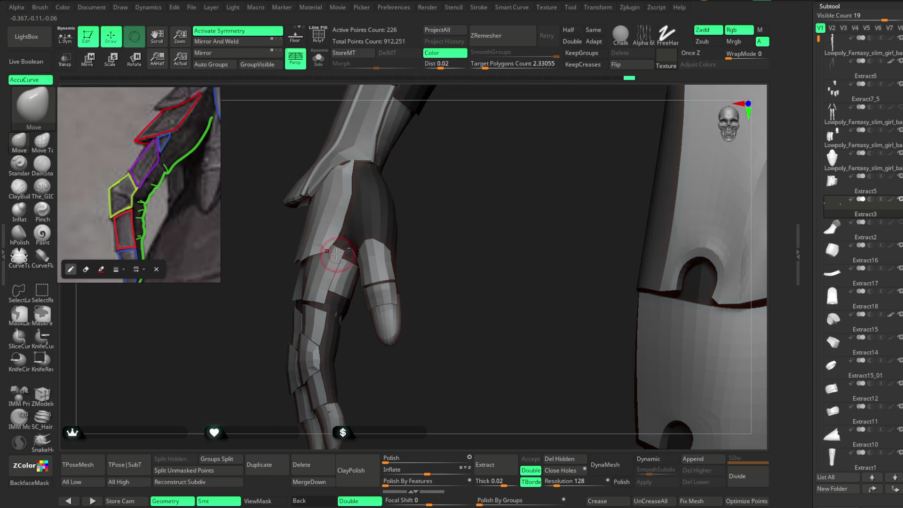
mouse_move(419, 162)
mouse_down()
mouse_move(347, 235)
mouse_move(412, 186)
mouse_up()
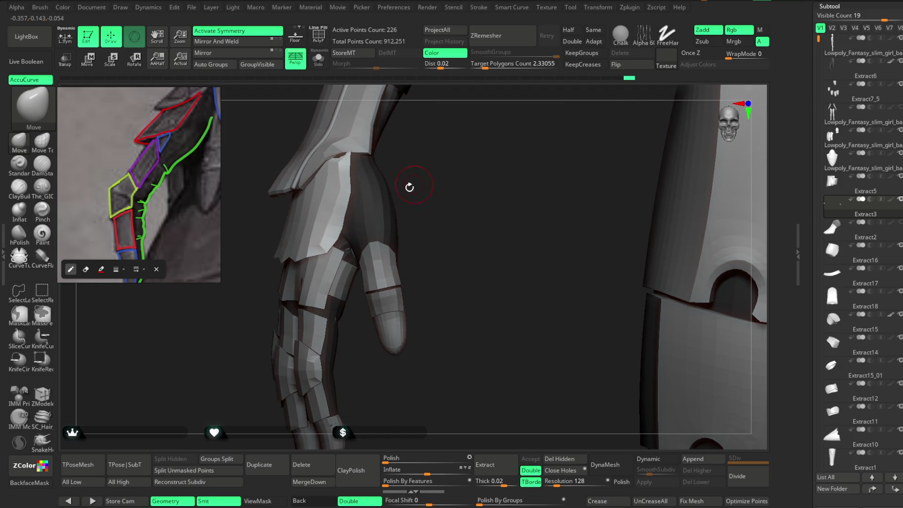
mouse_move(343, 208)
mouse_down()
mouse_move(403, 167)
mouse_move(428, 174)
mouse_move(462, 147)
mouse_move(490, 171)
mouse_move(404, 235)
mouse_move(369, 227)
mouse_up()
key(space)
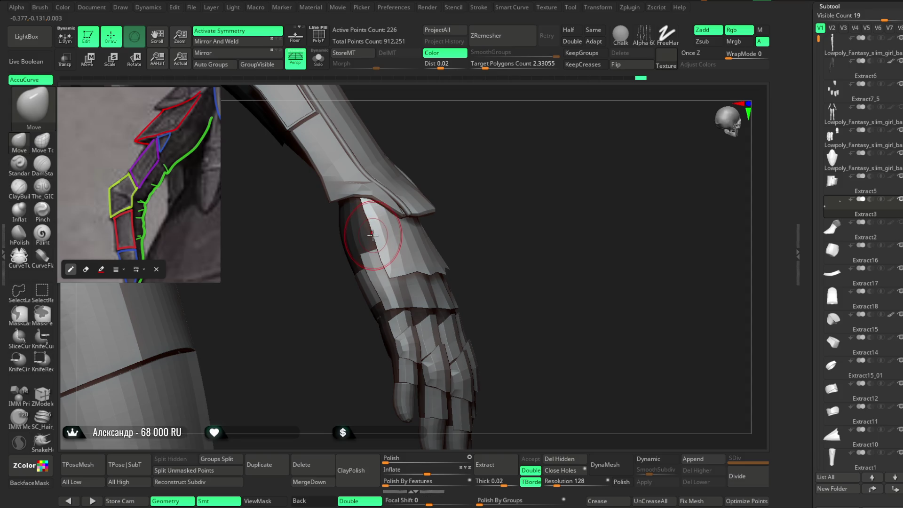
Step: Orbit around the forearm and hand to inspect the plate, then Solo it on its own
mouse_move(372, 237)
mouse_down()
mouse_move(453, 182)
mouse_move(368, 234)
mouse_move(441, 141)
mouse_move(361, 236)
mouse_up()
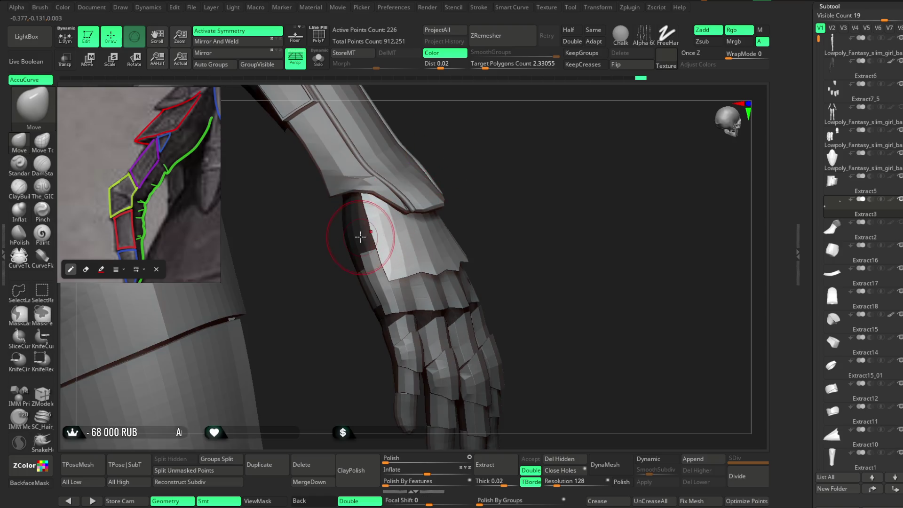
drag(424, 155, 406, 195)
key(space)
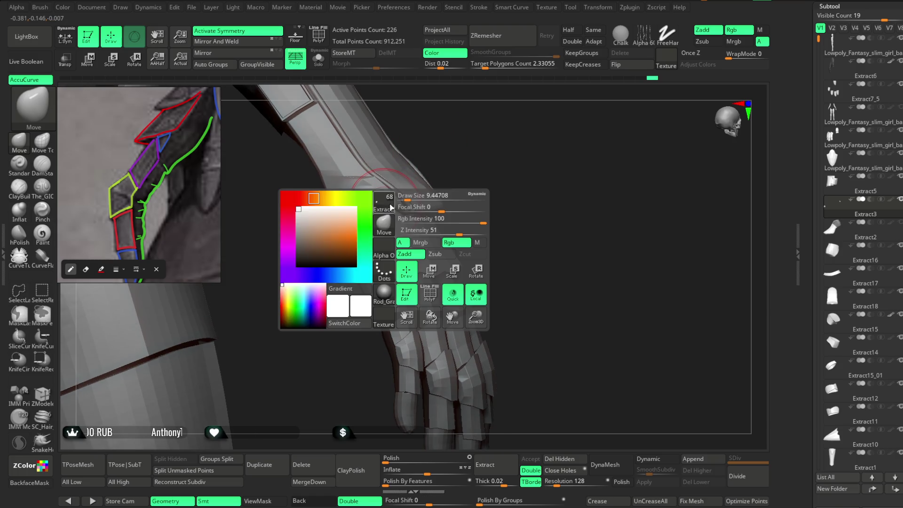
mouse_move(435, 146)
mouse_down()
mouse_move(360, 210)
mouse_move(373, 252)
mouse_move(490, 140)
mouse_move(498, 118)
mouse_move(488, 188)
mouse_move(360, 220)
mouse_up()
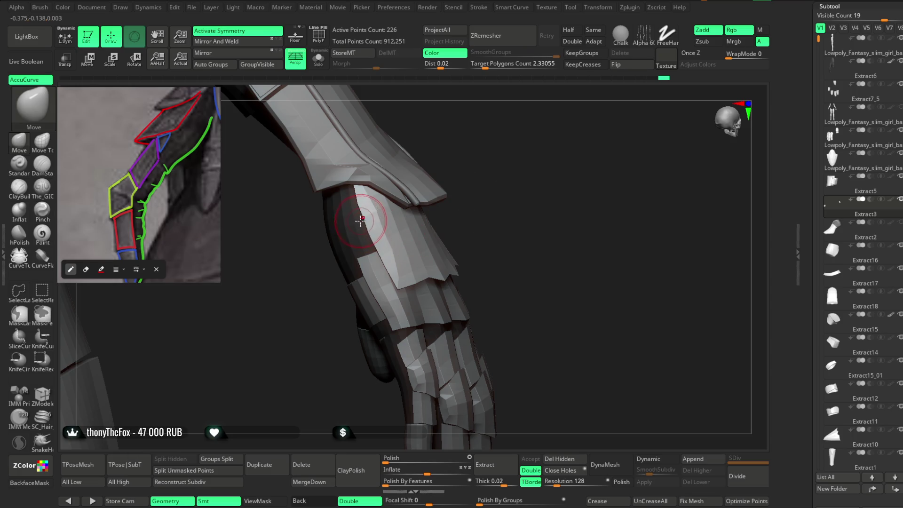
mouse_move(411, 175)
mouse_down()
mouse_move(461, 151)
mouse_move(482, 156)
mouse_move(489, 188)
mouse_move(500, 143)
mouse_move(428, 227)
mouse_up()
key(space)
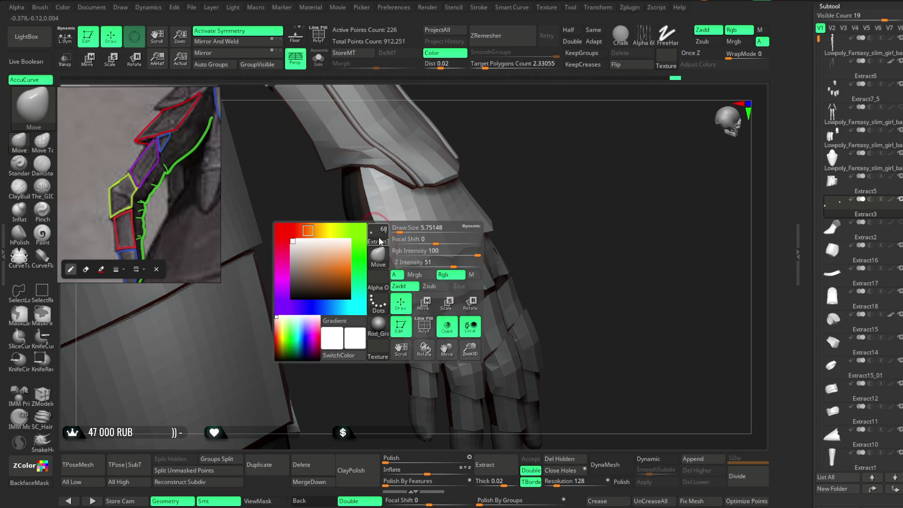
drag(494, 156, 385, 232)
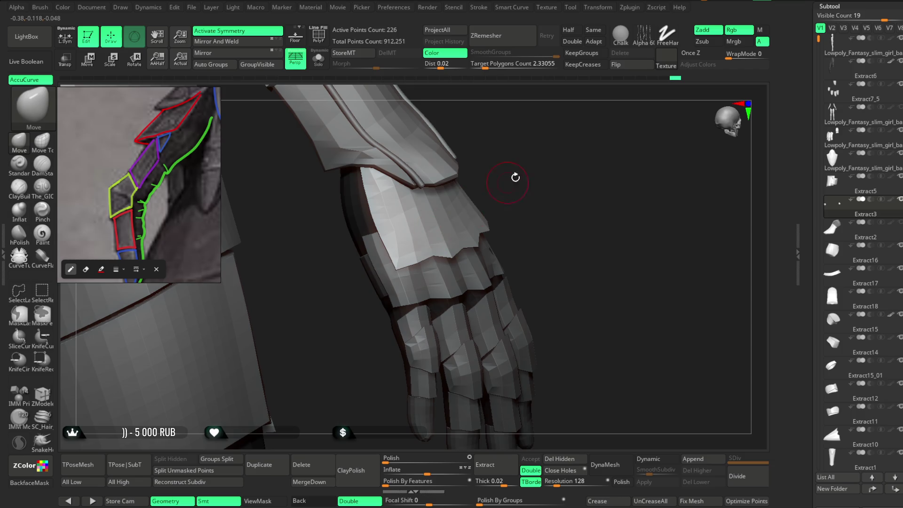
drag(516, 178, 383, 258)
mouse_move(500, 151)
mouse_down()
mouse_move(508, 174)
mouse_move(500, 163)
mouse_move(419, 238)
mouse_up()
key(space)
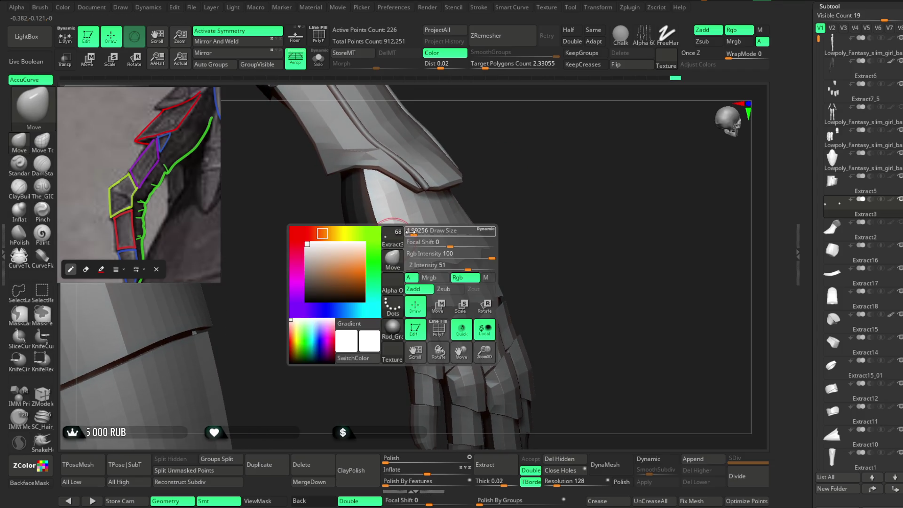
mouse_move(470, 179)
mouse_down()
mouse_move(506, 145)
mouse_move(396, 218)
mouse_up()
mouse_move(454, 167)
mouse_down()
mouse_move(463, 149)
mouse_move(532, 145)
mouse_move(412, 174)
mouse_move(461, 139)
mouse_move(459, 162)
mouse_move(490, 207)
mouse_move(478, 258)
mouse_up()
click(320, 60)
Step: Pull the isolated forearm plate's lower edge slightly into shape with the Move brush
drag(424, 221, 526, 179)
key(space)
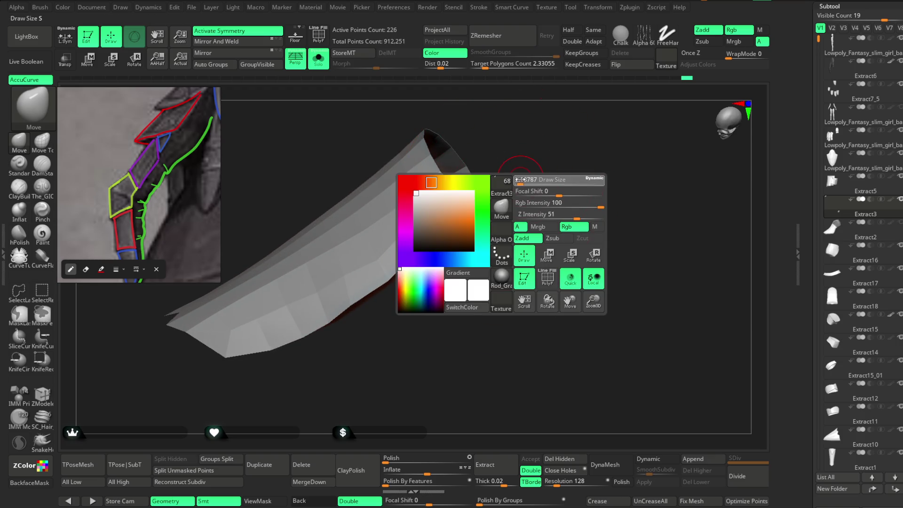
key(f)
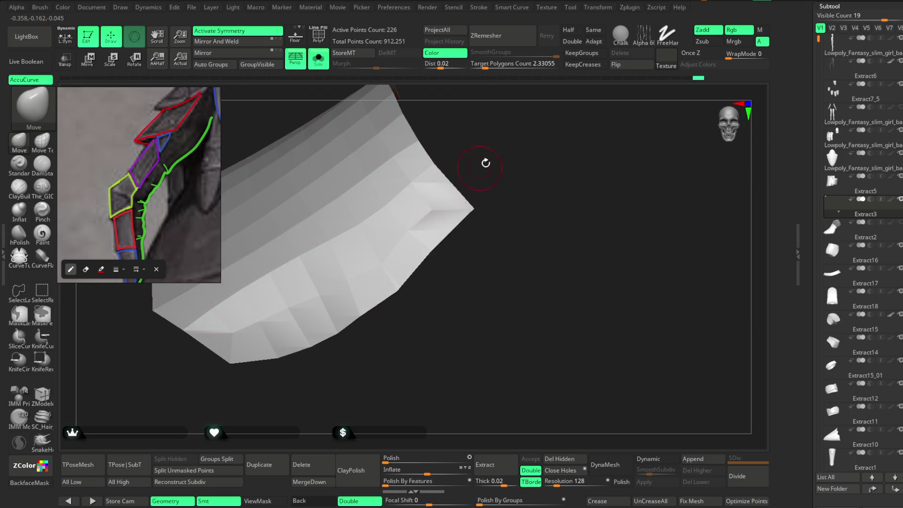
drag(486, 163, 427, 207)
mouse_move(403, 236)
mouse_down()
mouse_move(427, 310)
mouse_move(404, 267)
mouse_move(346, 284)
mouse_move(372, 340)
mouse_up()
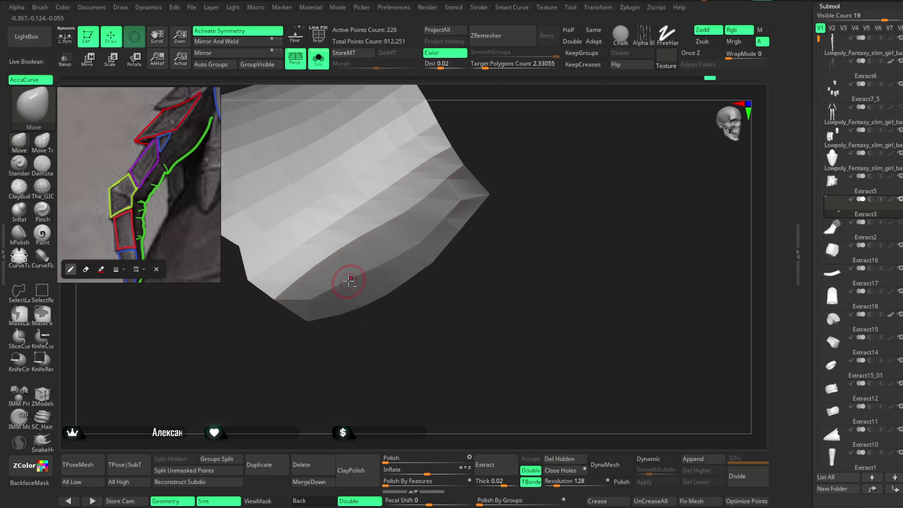
key(shift)
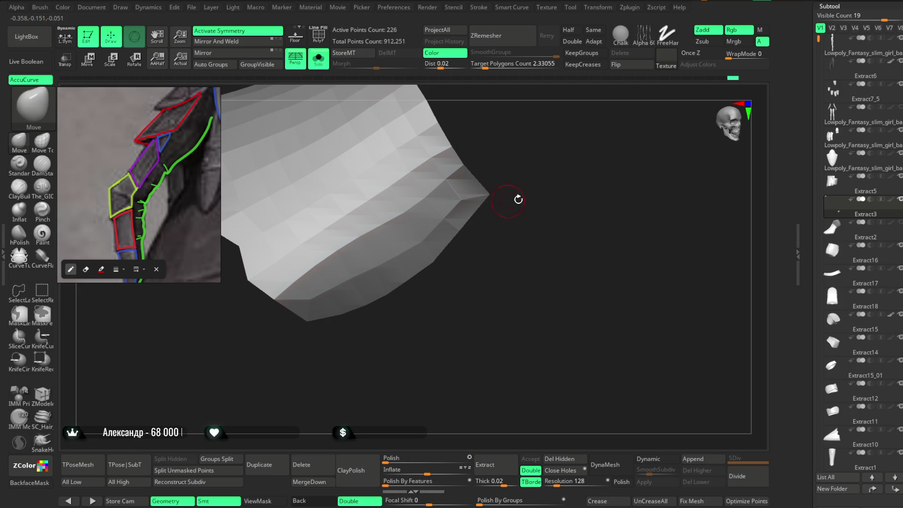
drag(464, 200, 506, 181)
drag(459, 224, 467, 238)
key(space)
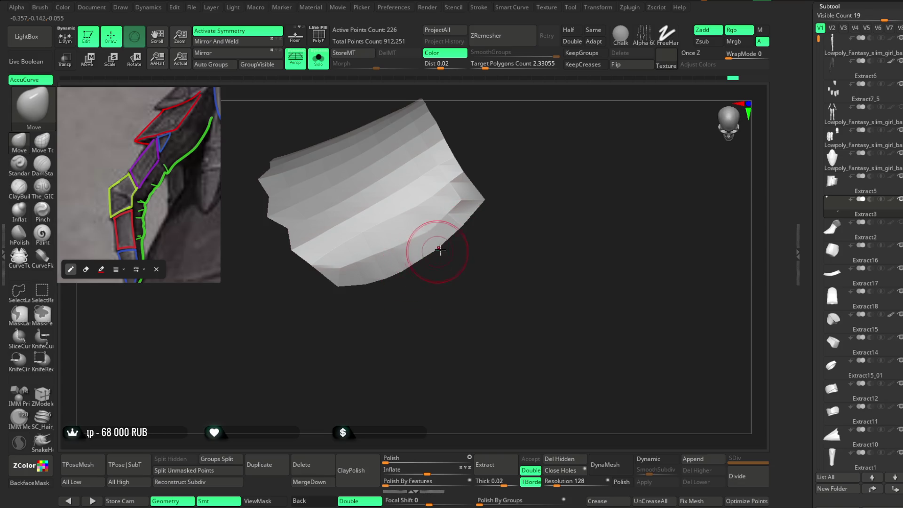
drag(434, 282, 444, 256)
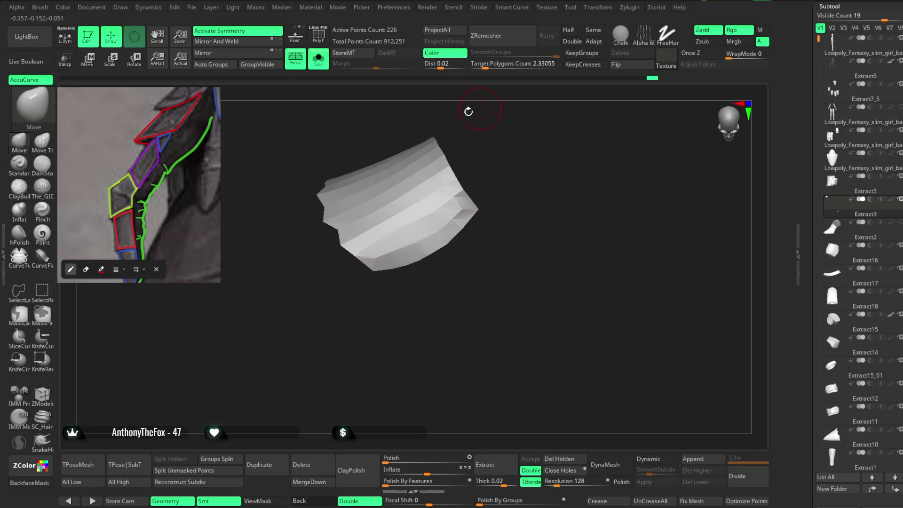
Step: Turn Solo off and make the Lowpoly_Fantasy_slim_girl_basemeh1_2 body the active subtool
click(319, 59)
mouse_move(486, 267)
mouse_down()
mouse_move(476, 316)
mouse_move(566, 234)
mouse_move(527, 200)
mouse_move(545, 188)
mouse_move(476, 218)
mouse_move(476, 240)
mouse_move(508, 270)
mouse_up()
alt+click(430, 285)
mouse_move(430, 284)
mouse_down()
mouse_move(487, 206)
mouse_move(438, 245)
mouse_move(492, 202)
mouse_move(531, 196)
mouse_up()
mouse_move(493, 246)
mouse_down()
mouse_move(479, 216)
mouse_move(452, 238)
mouse_up()
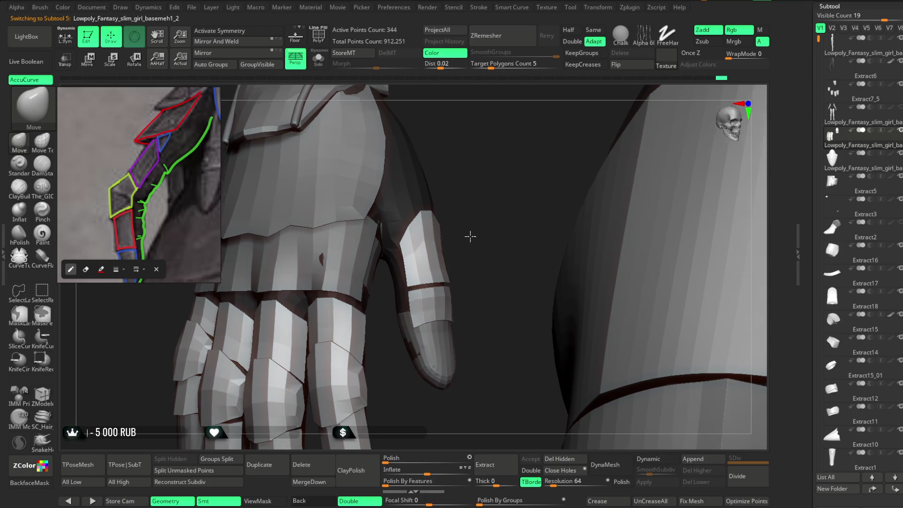